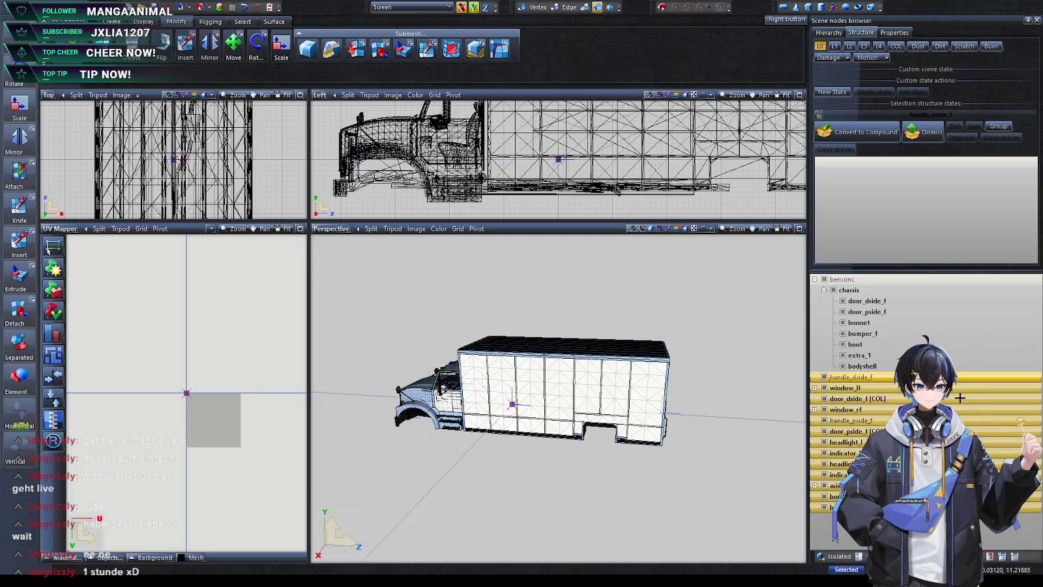
# Move all chassis parts directly under bensonc and delete the empty chassis group
pyautogui.click(874, 302)
pyautogui.keyDown('shift'); pyautogui.click(862, 366); pyautogui.keyUp('shift')
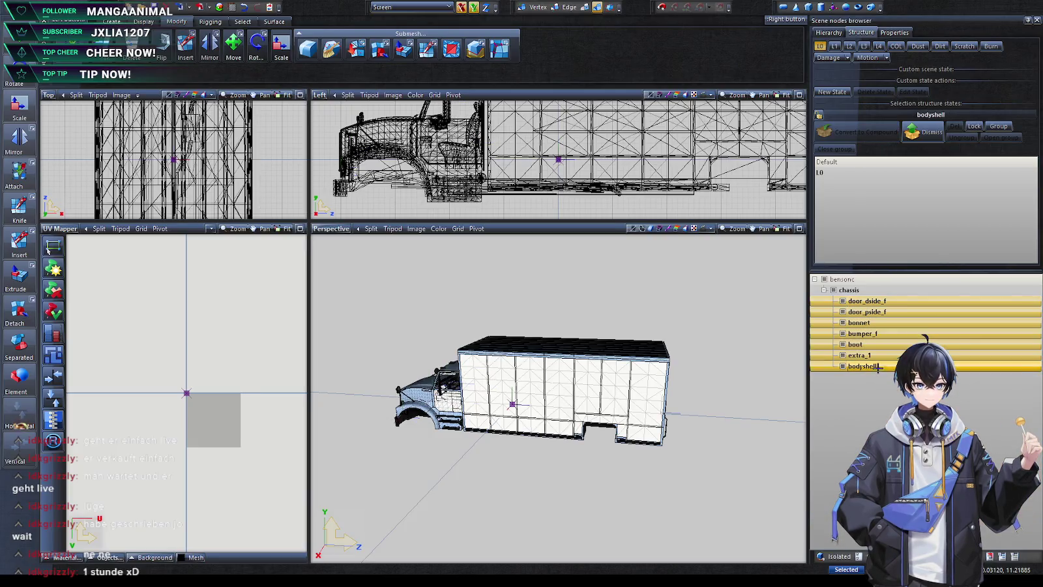
pyautogui.moveTo(862, 366); pyautogui.dragTo(869, 292)
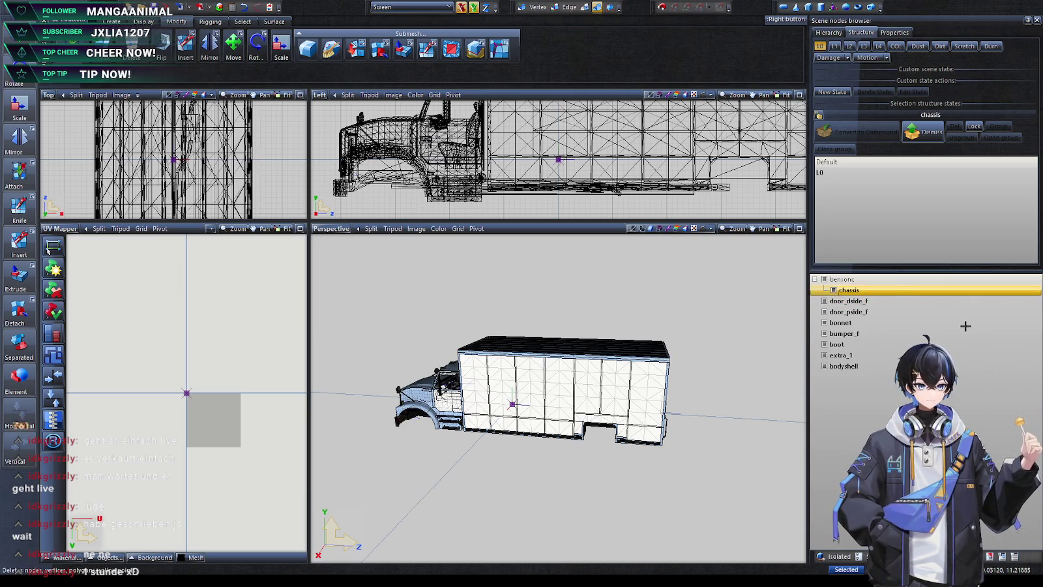
pyautogui.press('Delete')
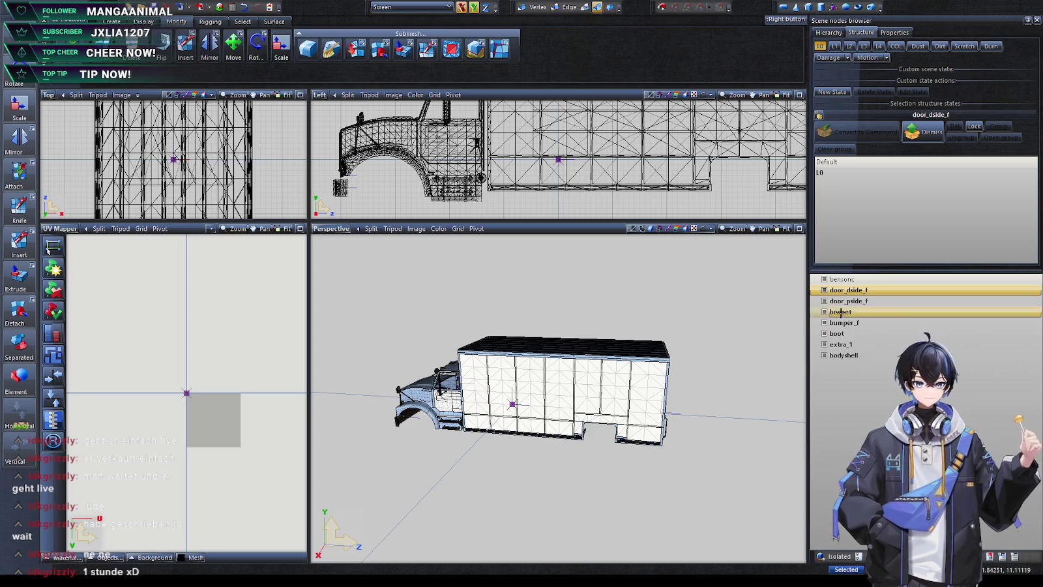
# Select the whole bensonc truck in the side view for polygon editing
pyautogui.keyDown('shift'); pyautogui.click(844, 354); pyautogui.keyUp('shift')
pyautogui.moveTo(848, 312); pyautogui.dragTo(842, 279)
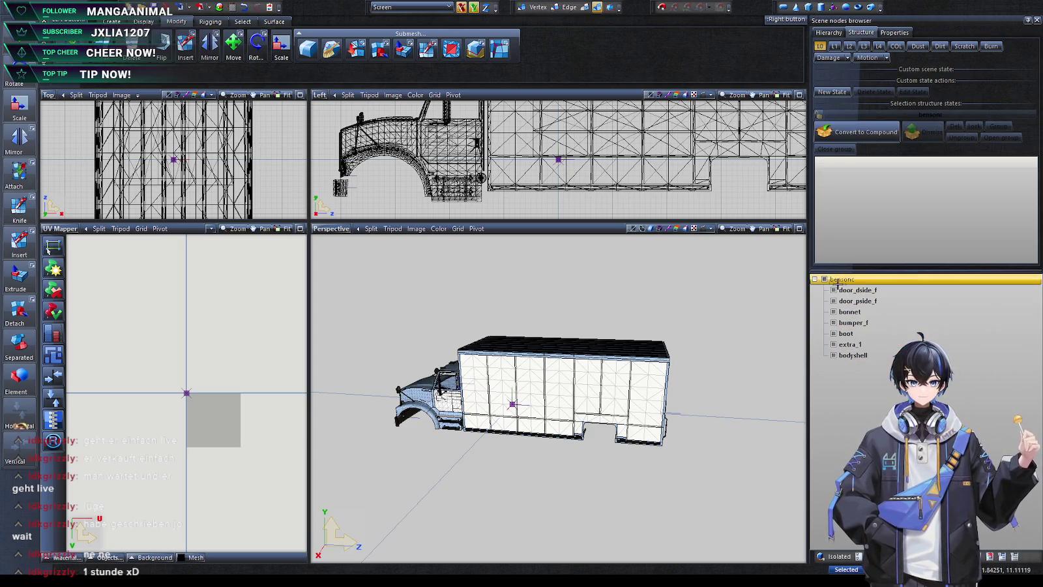
pyautogui.moveTo(681, 120); pyautogui.dragTo(401, 209)
pyautogui.click(585, 8)
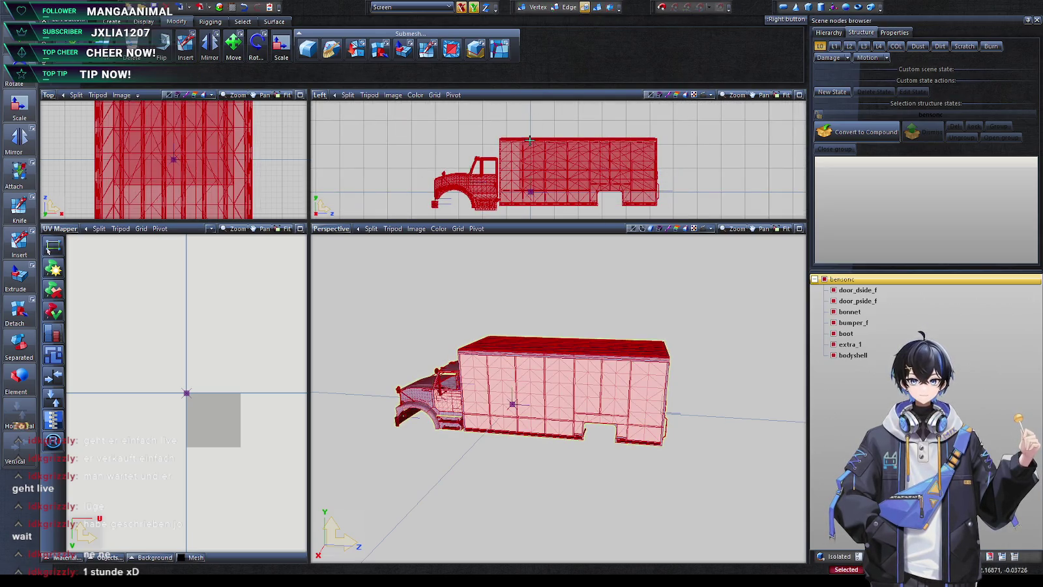
# Select all truck polygons, then narrow the selection to the box-body polygons by material
pyautogui.click(242, 21)
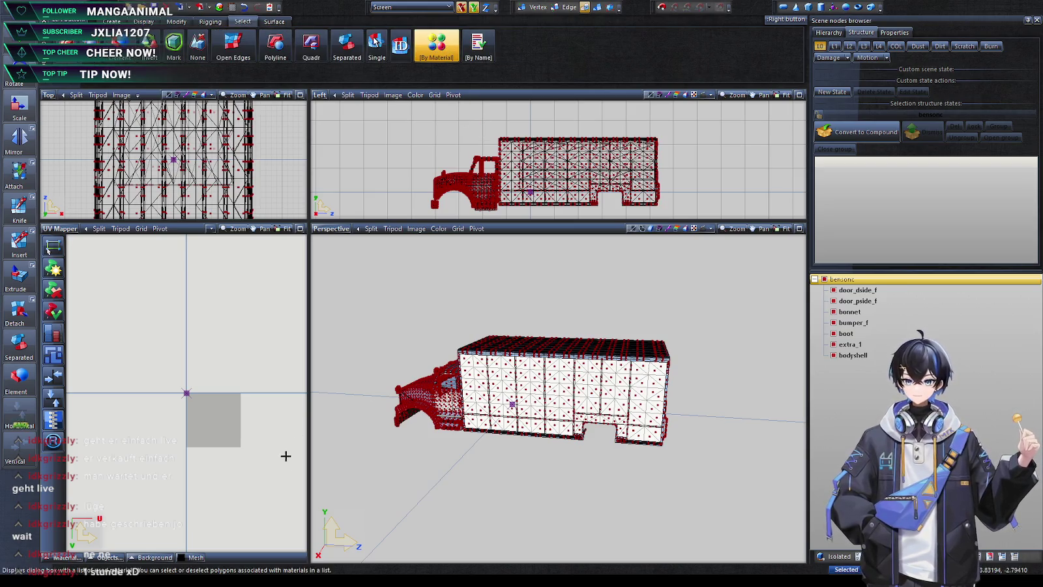
pyautogui.hotkey('ctrl', 'a')
pyautogui.scroll(2, 456, 466)
pyautogui.moveTo(588, 465)
pyautogui.mouseDown(button='middle')
pyautogui.moveTo(541, 454)
pyautogui.moveTo(538, 464)
pyautogui.moveTo(698, 466)
pyautogui.moveTo(611, 467)
pyautogui.mouseUp(button='middle')
pyautogui.click(375, 40)
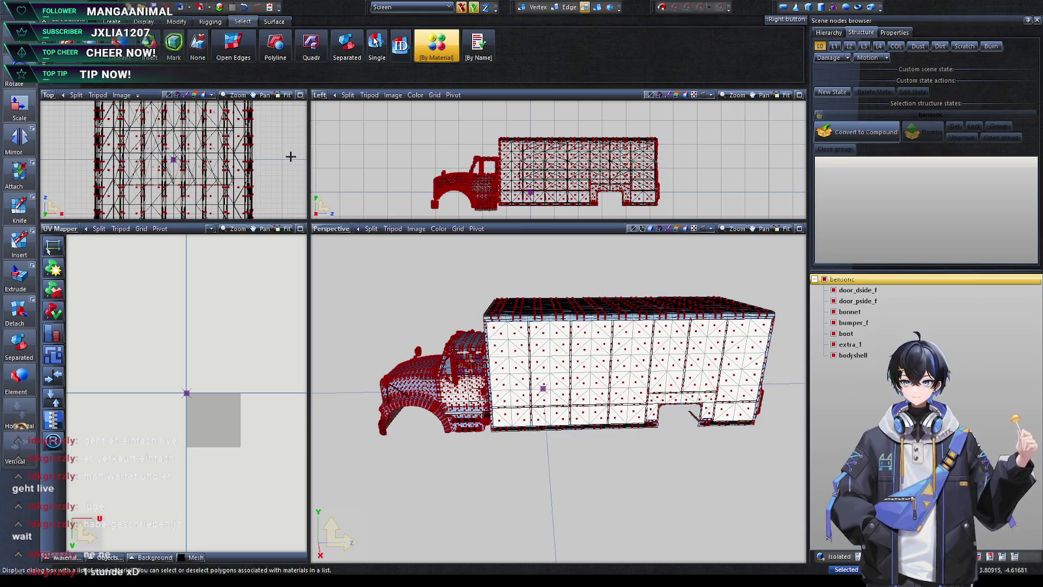
pyautogui.hotkey('ctrl', 'z')
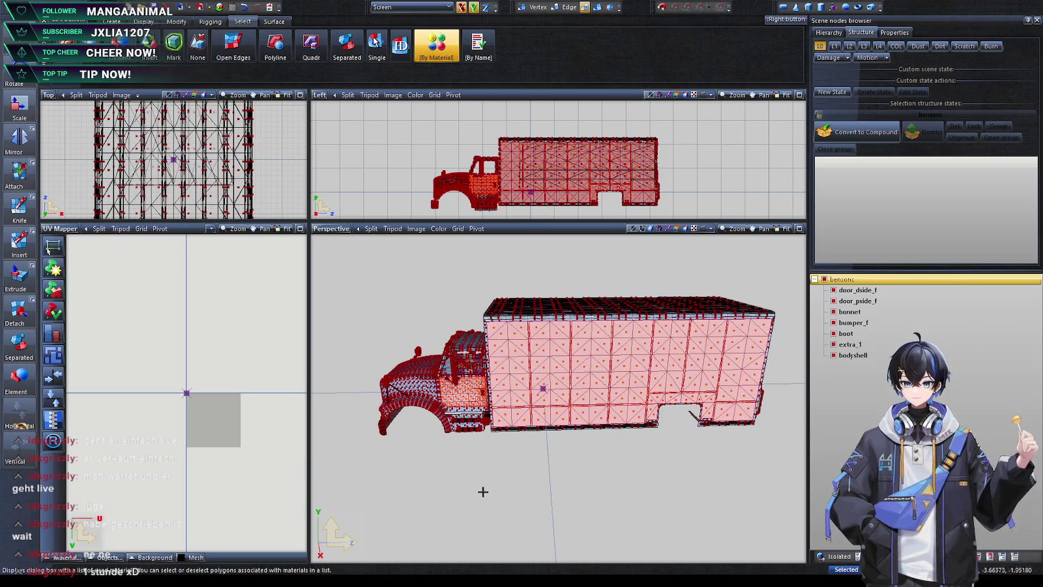
# Turn the view side-on, check the move and scale tools, and zoom the body's UV layout
pyautogui.moveTo(482, 489); pyautogui.dragTo(480, 484, button='middle')
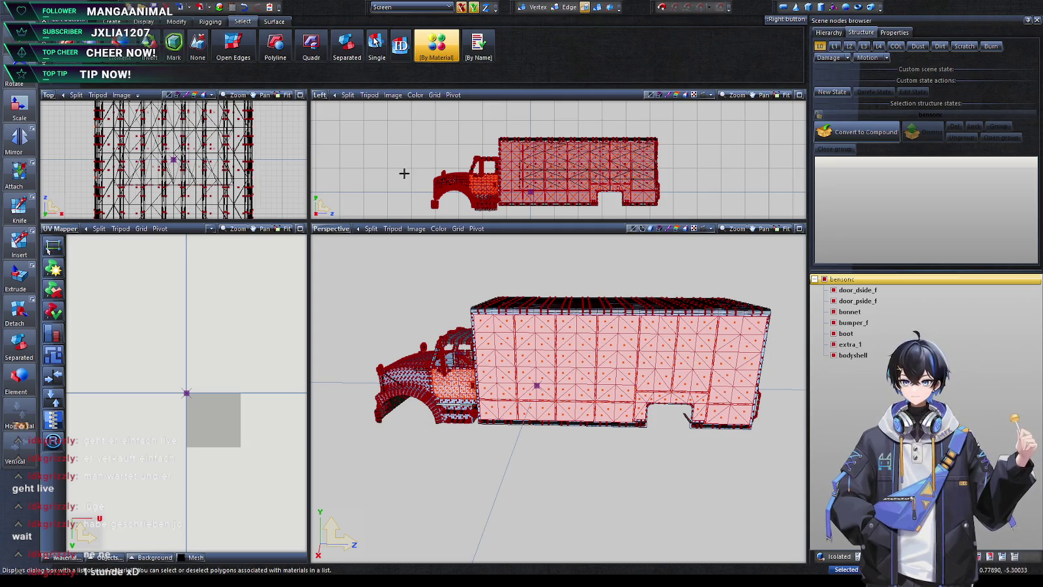
pyautogui.click(180, 22)
pyautogui.click(184, 22)
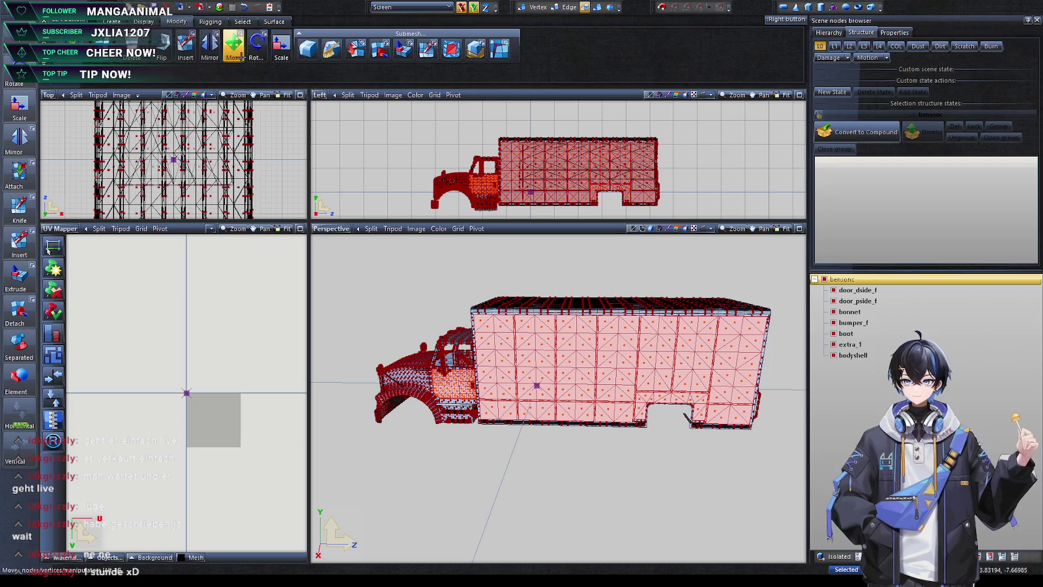
pyautogui.click(242, 21)
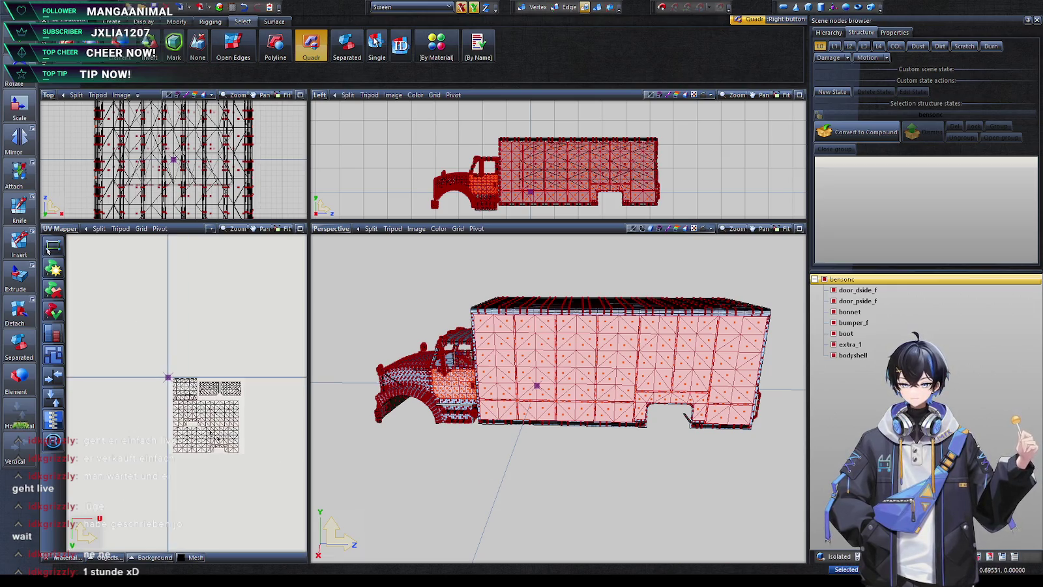
pyautogui.scroll(5, 218, 430)
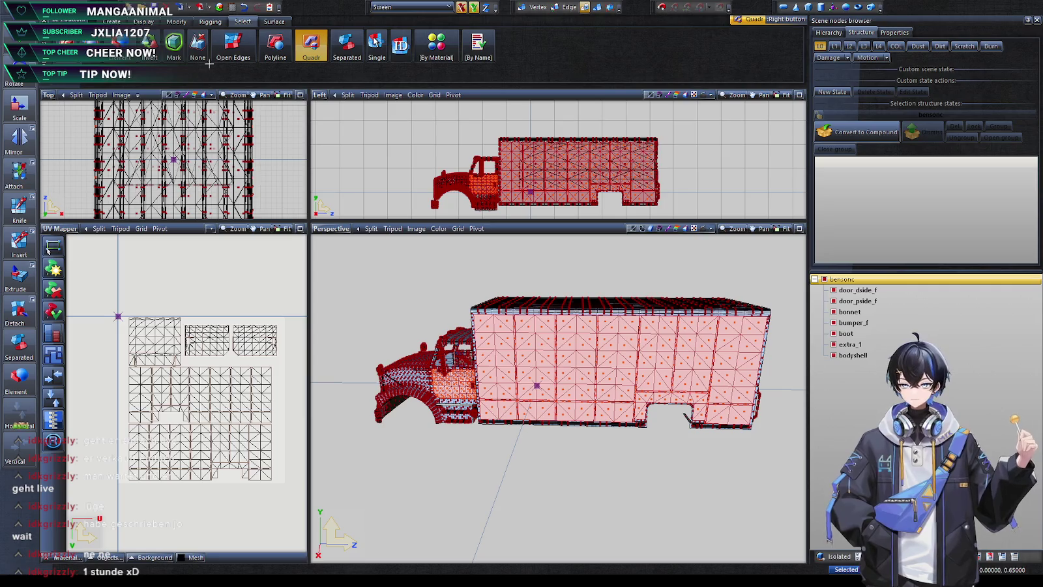
pyautogui.click(597, 7)
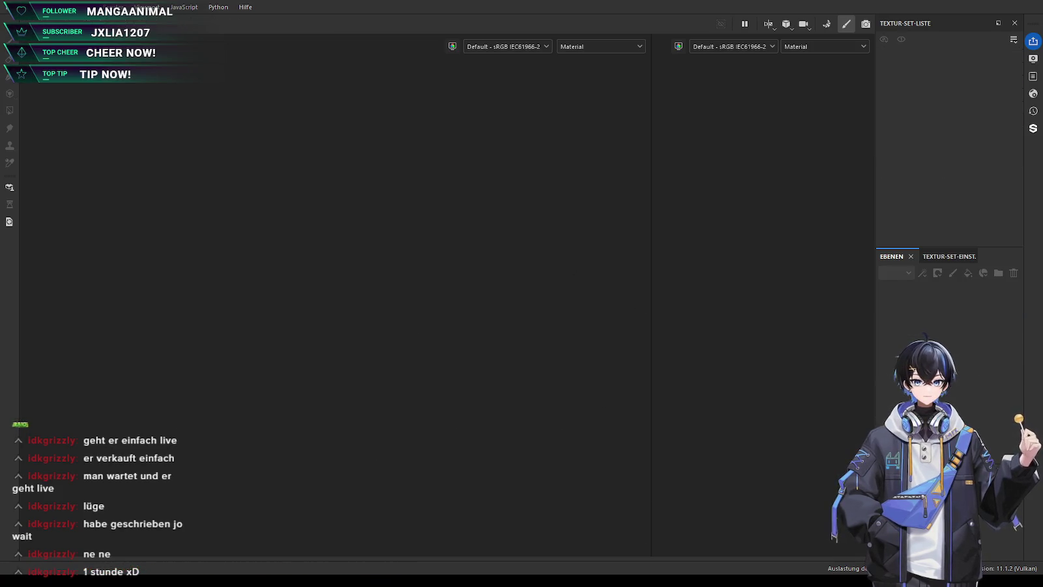
# Step through each vehicle texture set in the Texture Set List to inspect them
pyautogui.click(926, 122)
pyautogui.click(924, 134)
pyautogui.click(921, 147)
pyautogui.click(924, 122)
pyautogui.click(928, 108)
pyautogui.click(927, 95)
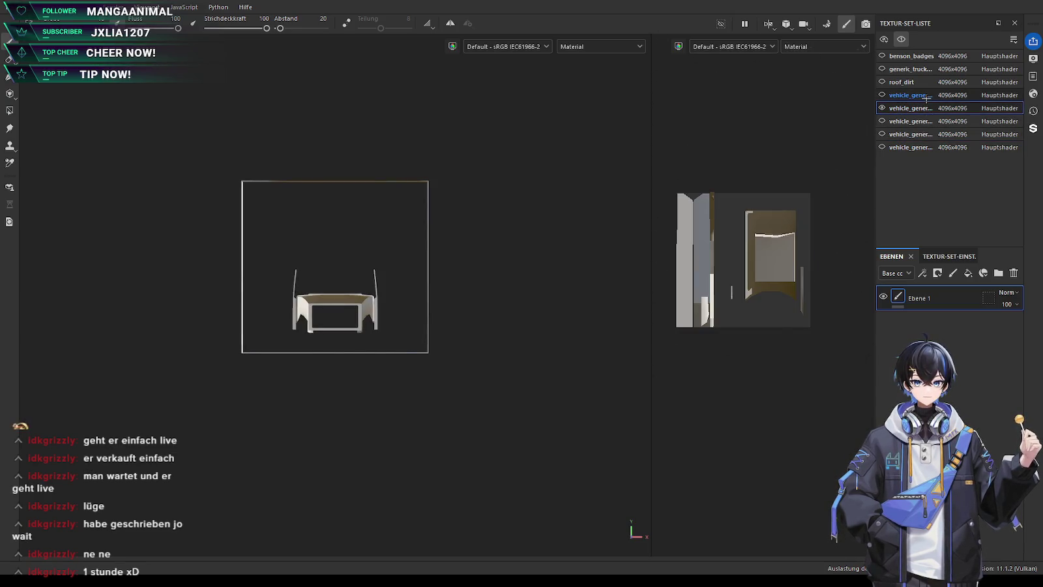
# Show the cab-and-box-body texture set, orbiting the truck and zooming its UV view
pyautogui.click(926, 108)
pyautogui.click(926, 121)
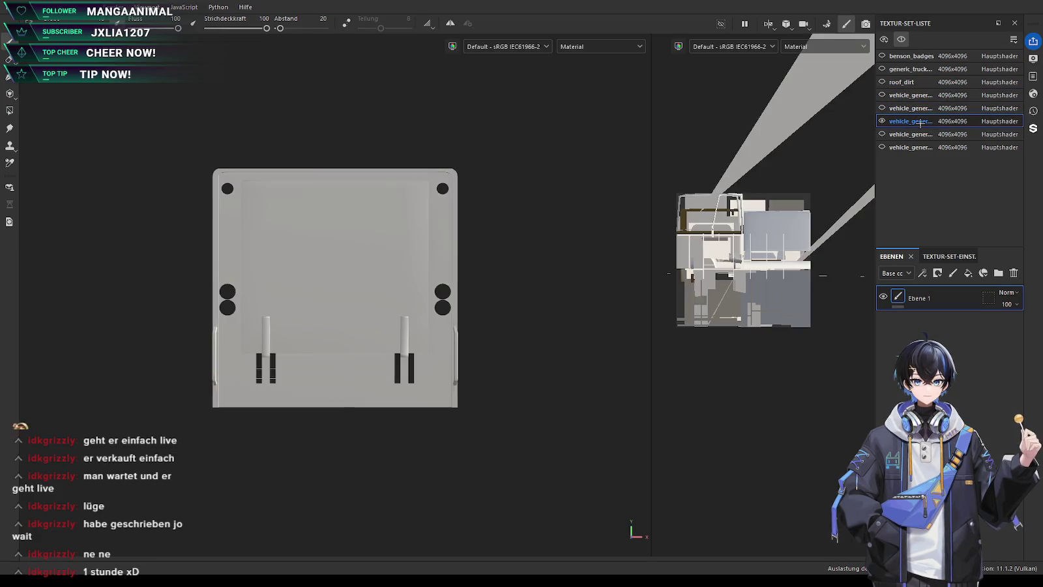
pyautogui.moveTo(326, 313)
pyautogui.keyDown('alt'); pyautogui.mouseDown()
pyautogui.moveTo(373, 316)
pyautogui.moveTo(421, 433)
pyautogui.mouseUp(); pyautogui.keyUp('alt')
pyautogui.scroll(-5, 373, 315)
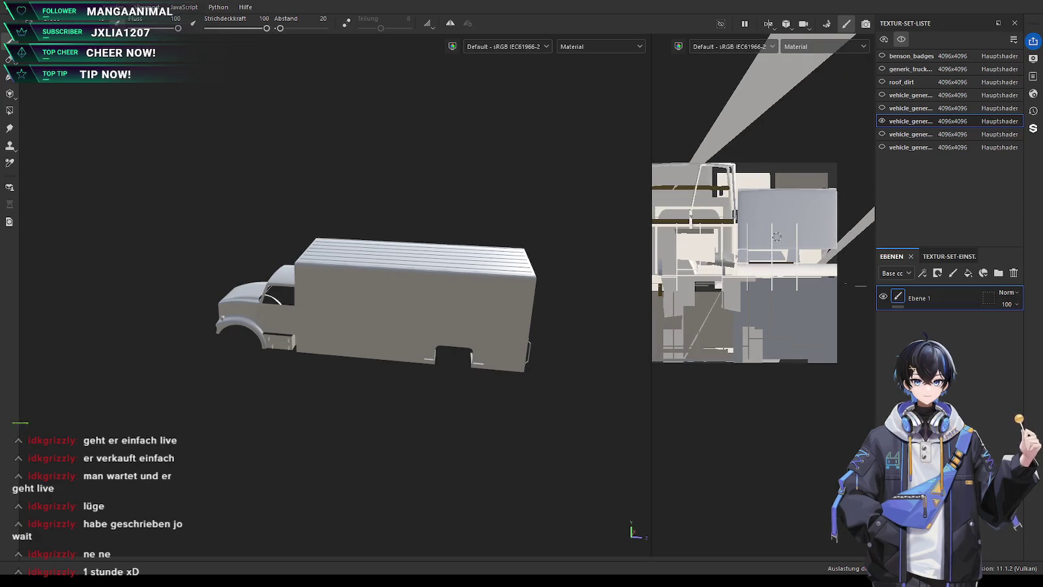
pyautogui.scroll(-1, 757, 274)
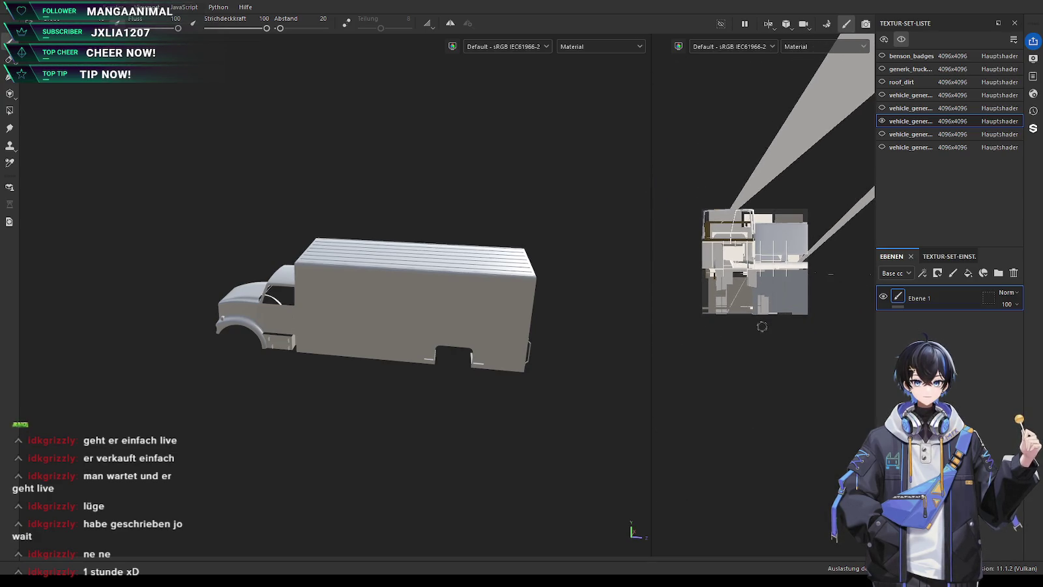
pyautogui.scroll(-2, 763, 326)
pyautogui.scroll(-1, 832, 286)
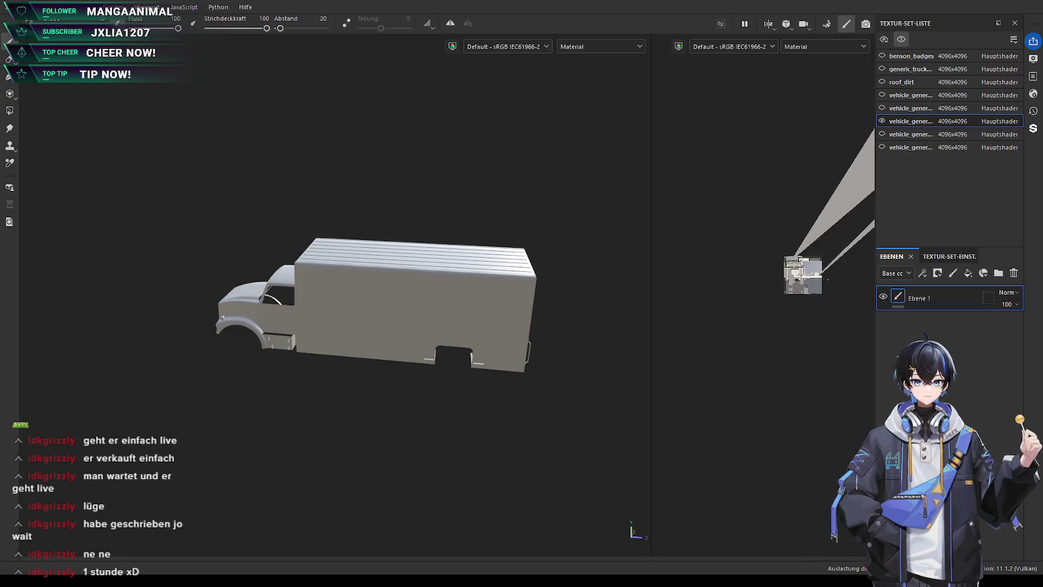
pyautogui.scroll(-1, 782, 313)
pyautogui.scroll(1, 755, 337)
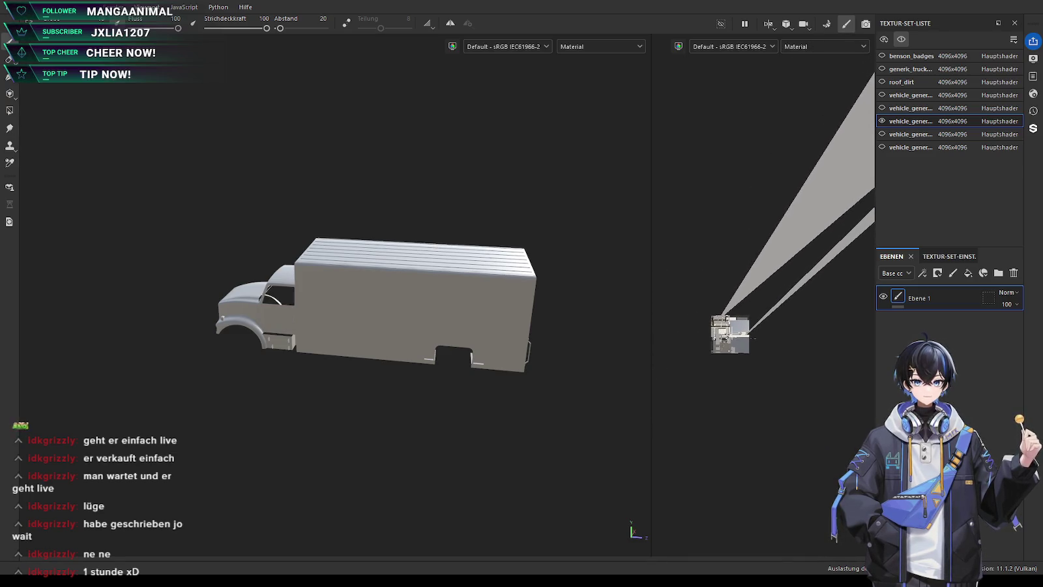
pyautogui.scroll(1, 755, 337)
pyautogui.scroll(2, 755, 339)
pyautogui.scroll(-1, 754, 340)
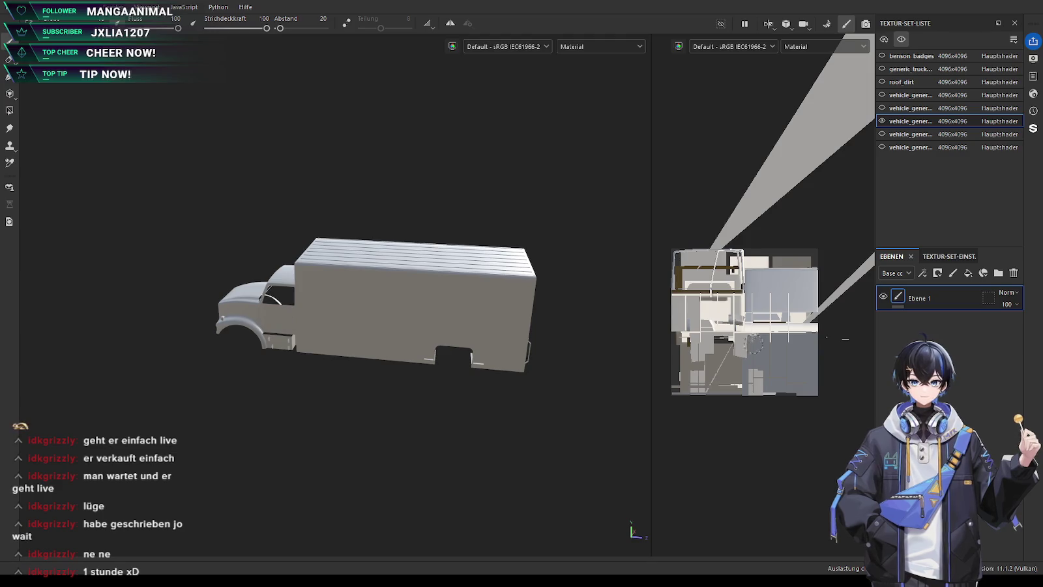
pyautogui.hotkey('alt', 'Tab')
# Select the whole truck in side view and display its UV layout in the UV Mapper
pyautogui.click(431, 290)
pyautogui.moveTo(431, 290)
pyautogui.mouseDown(button='middle')
pyautogui.moveTo(403, 279)
pyautogui.moveTo(398, 287)
pyautogui.mouseUp(button='middle')
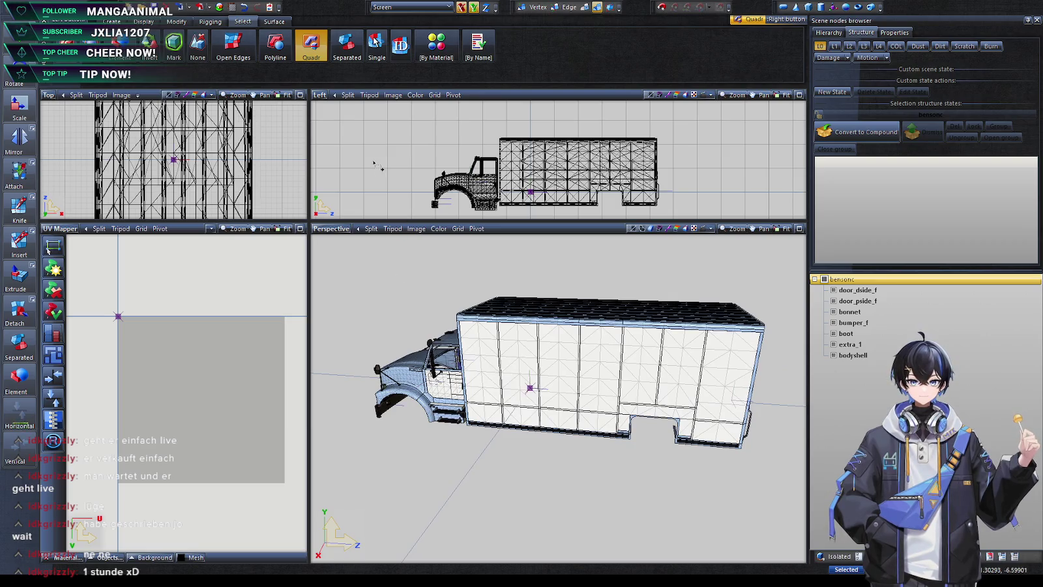
pyautogui.moveTo(786, 215); pyautogui.dragTo(459, 121)
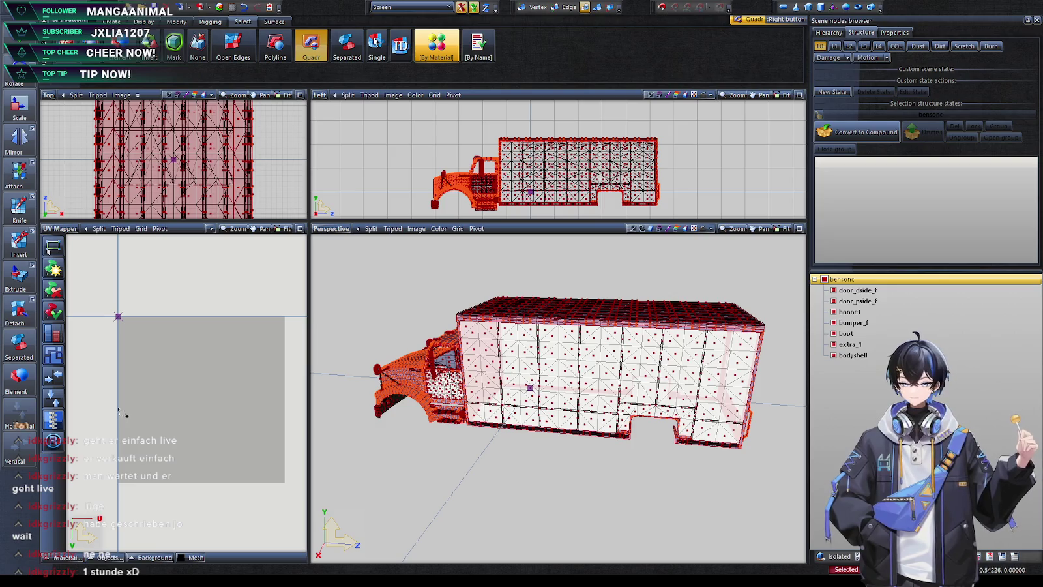
pyautogui.click(129, 318)
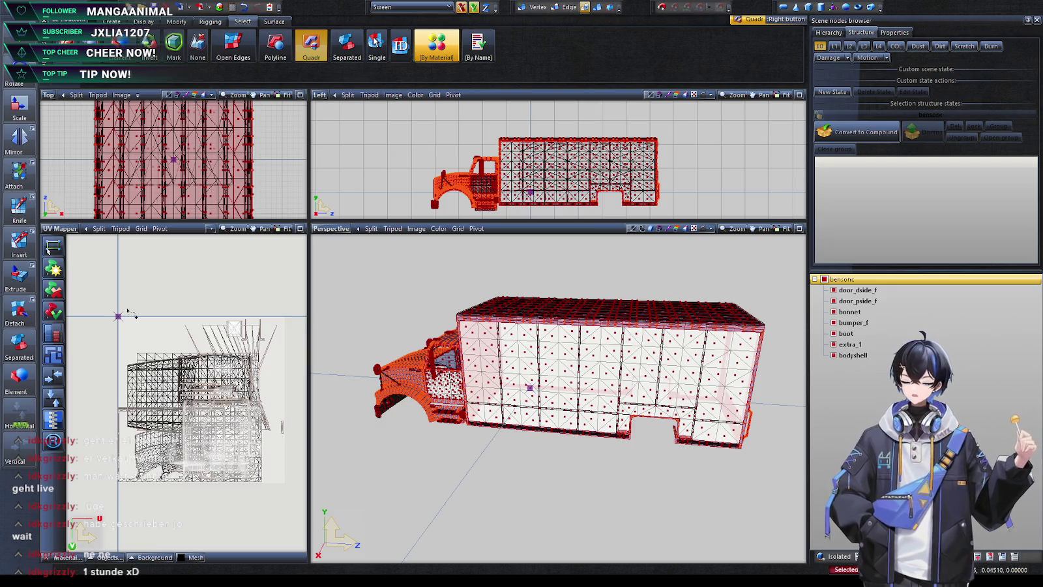
pyautogui.scroll(2, 225, 440)
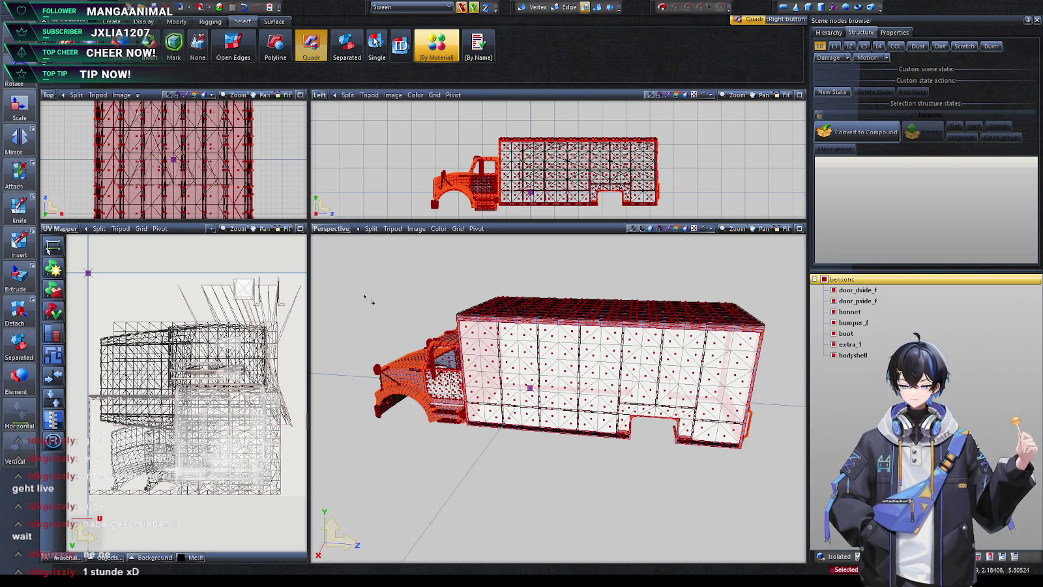
# Clear the selection and return to Painter with the truck orbited to a side view
pyautogui.click(375, 316)
pyautogui.hotkey('alt', 'Tab')
pyautogui.moveTo(385, 385)
pyautogui.keyDown('alt'); pyautogui.mouseDown()
pyautogui.moveTo(339, 406)
pyautogui.moveTo(277, 404)
pyautogui.mouseUp(); pyautogui.keyUp('alt')
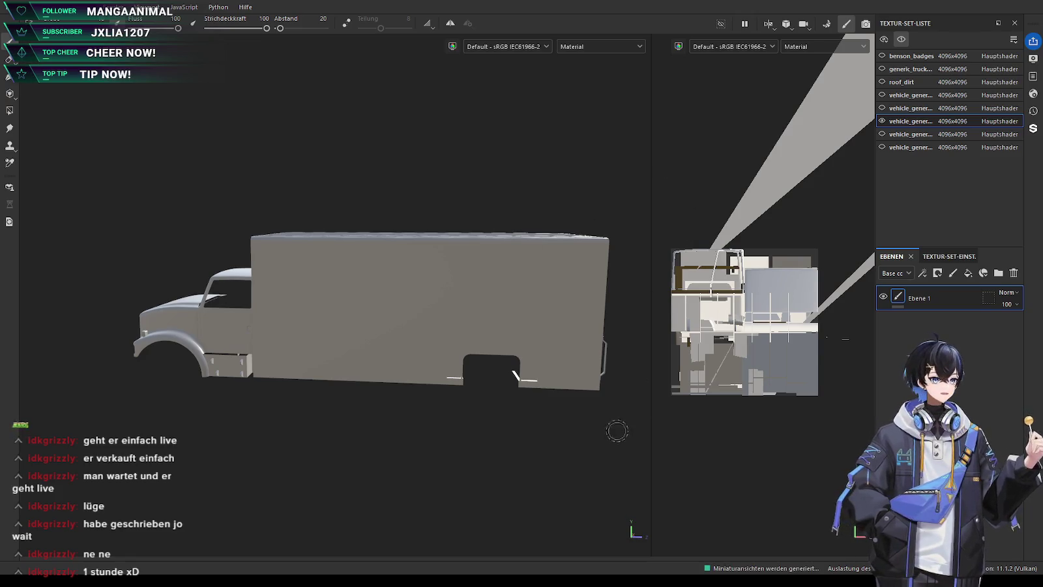
pyautogui.moveTo(294, 331); pyautogui.dragTo(227, 333)
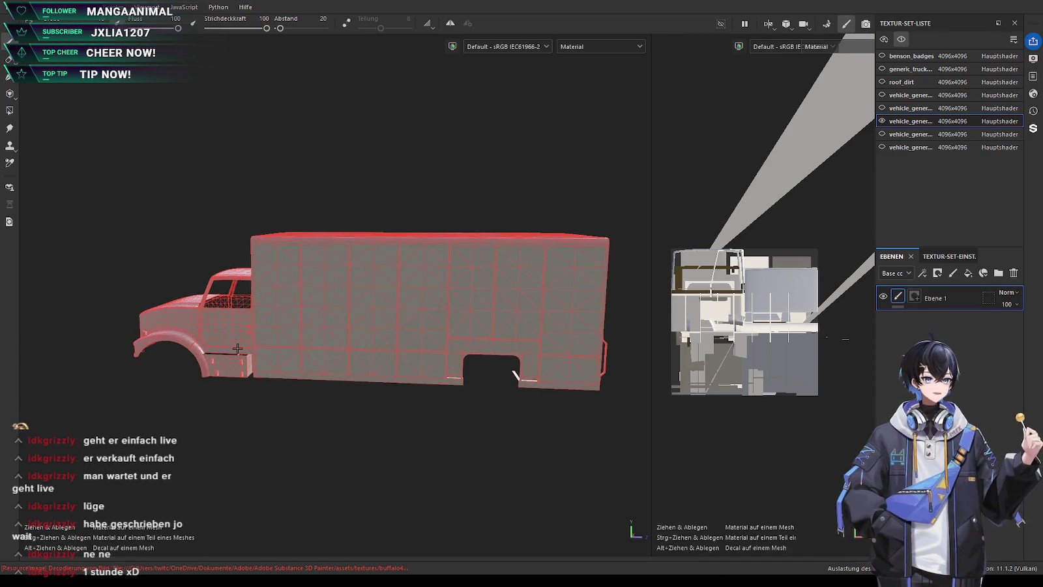
# Project the La Mirage crest decal onto the cab door, shrunk and levelled, and select the fill layer beneath
pyautogui.moveTo(227, 324); pyautogui.dragTo(227, 322)
pyautogui.scroll(2, 168, 352)
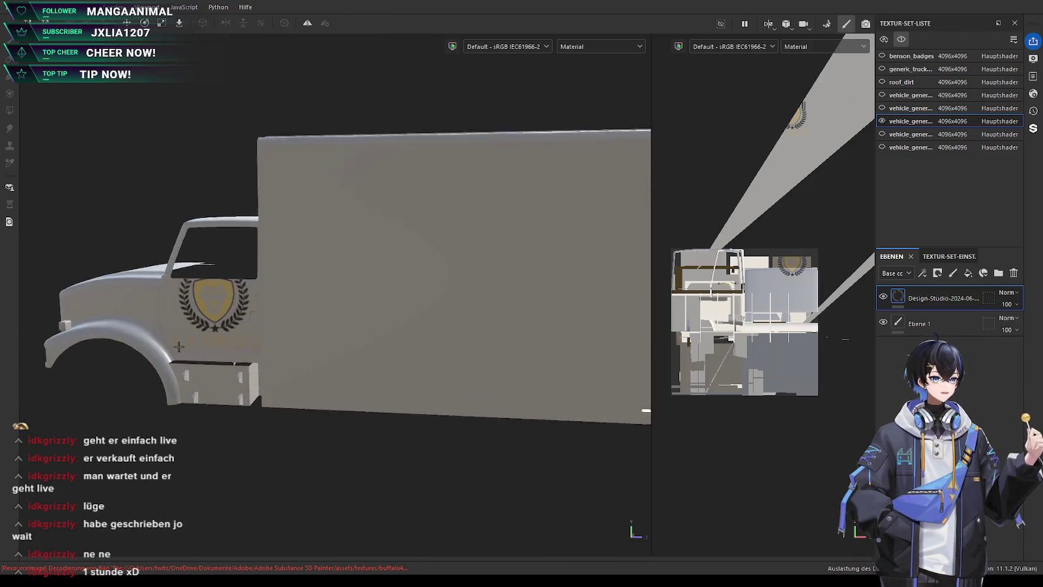
pyautogui.scroll(2, 168, 352)
pyautogui.scroll(1, 168, 352)
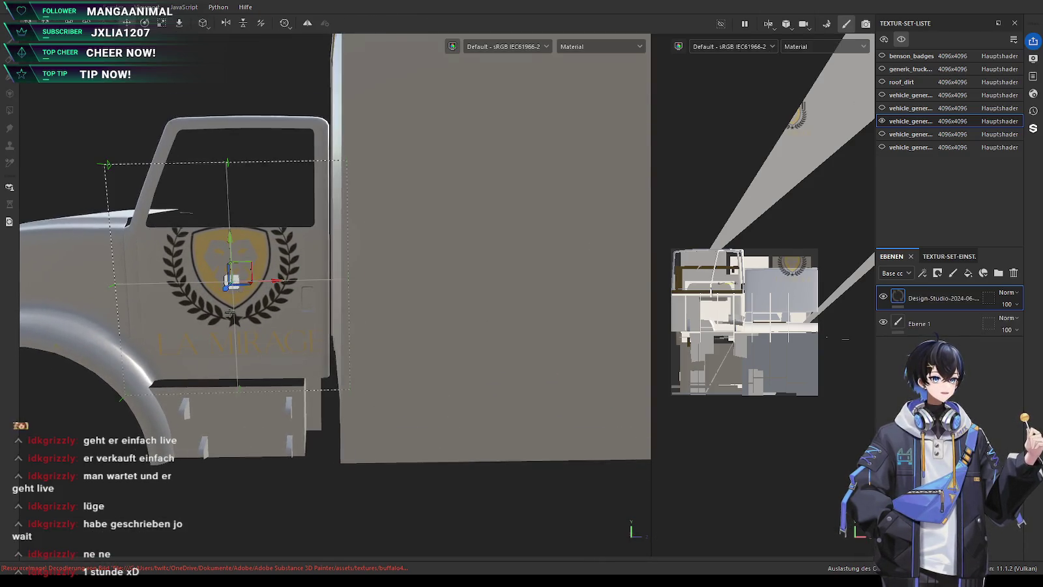
pyautogui.scroll(2, 222, 287)
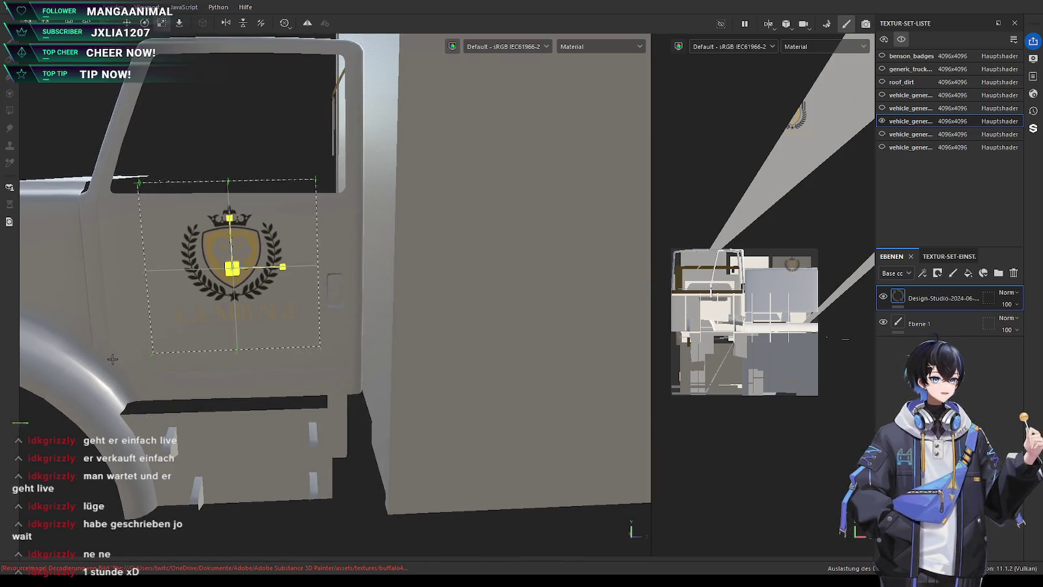
pyautogui.press('e')
pyautogui.moveTo(274, 234); pyautogui.dragTo(276, 229)
pyautogui.click(939, 319)
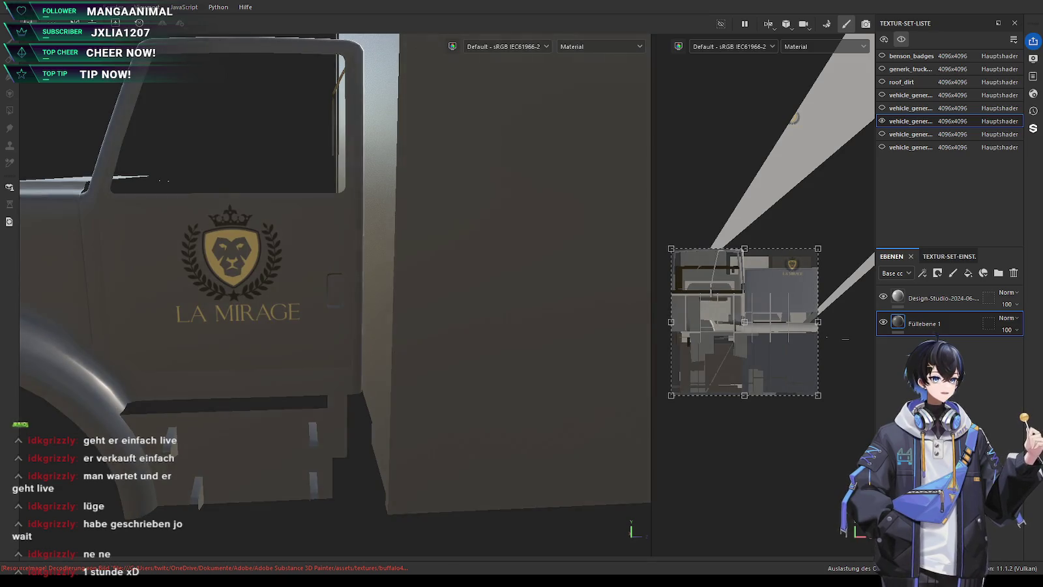
# Select the crest logo layer and shift the door crest down slightly
pyautogui.scroll(-3, 335, 274)
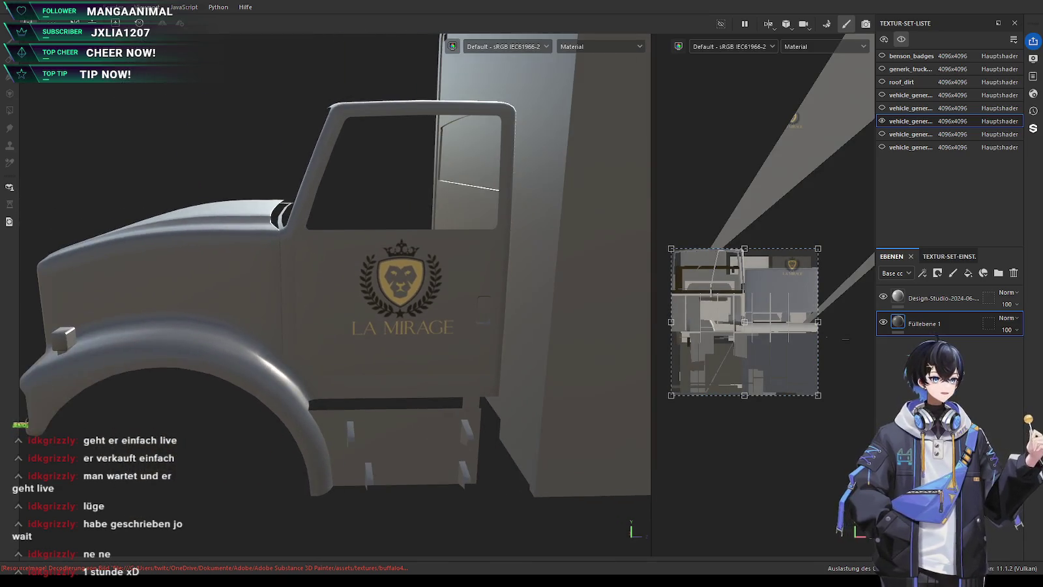
pyautogui.click(943, 298)
pyautogui.scroll(3, 397, 217)
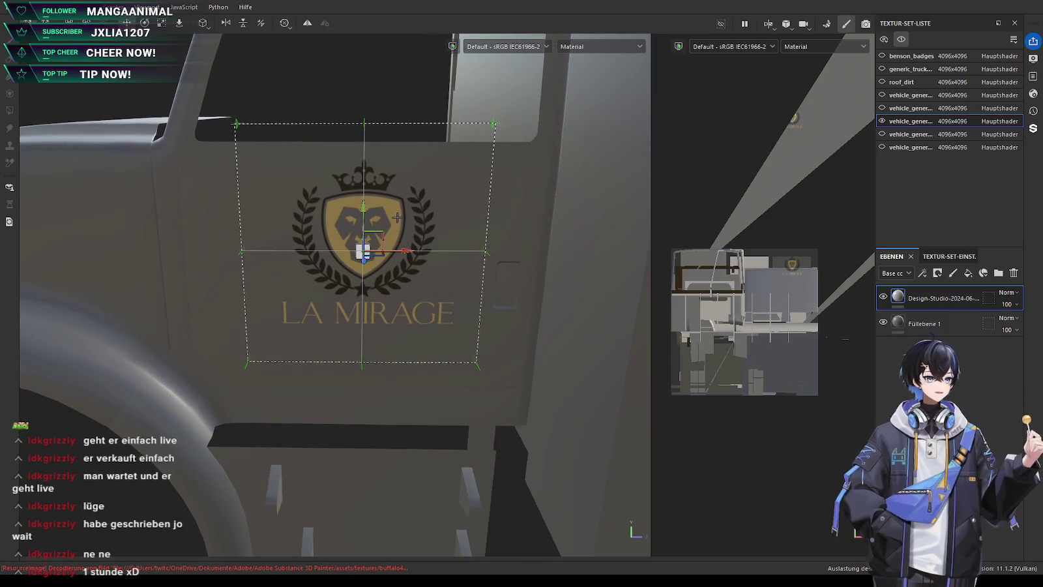
pyautogui.moveTo(398, 217)
pyautogui.mouseDown()
pyautogui.moveTo(398, 238)
pyautogui.moveTo(363, 213)
pyautogui.mouseUp()
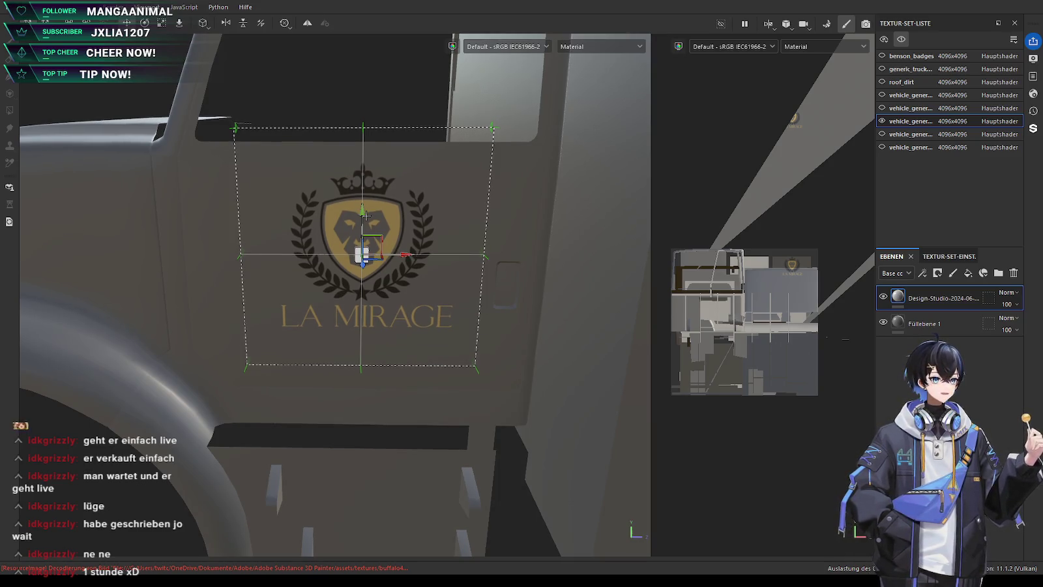
pyautogui.scroll(-5, 366, 216)
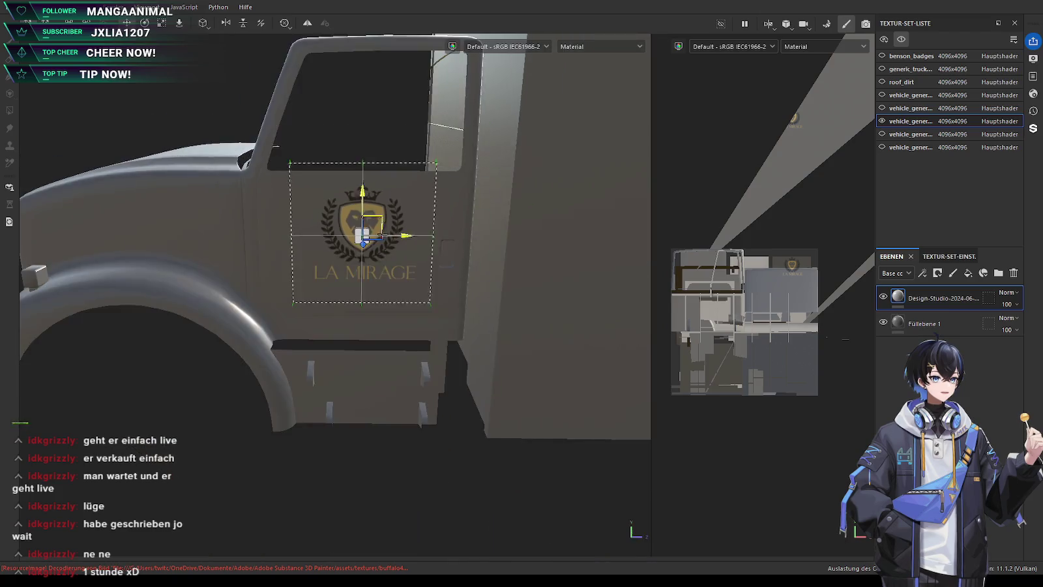
pyautogui.scroll(-3, 366, 216)
# Enable symmetry to mirror the crest onto the opposite door, then check both sides of the cab
pyautogui.moveTo(366, 216)
pyautogui.keyDown('alt'); pyautogui.mouseDown()
pyautogui.moveTo(353, 348)
pyautogui.moveTo(395, 354)
pyautogui.mouseUp(); pyautogui.keyUp('alt')
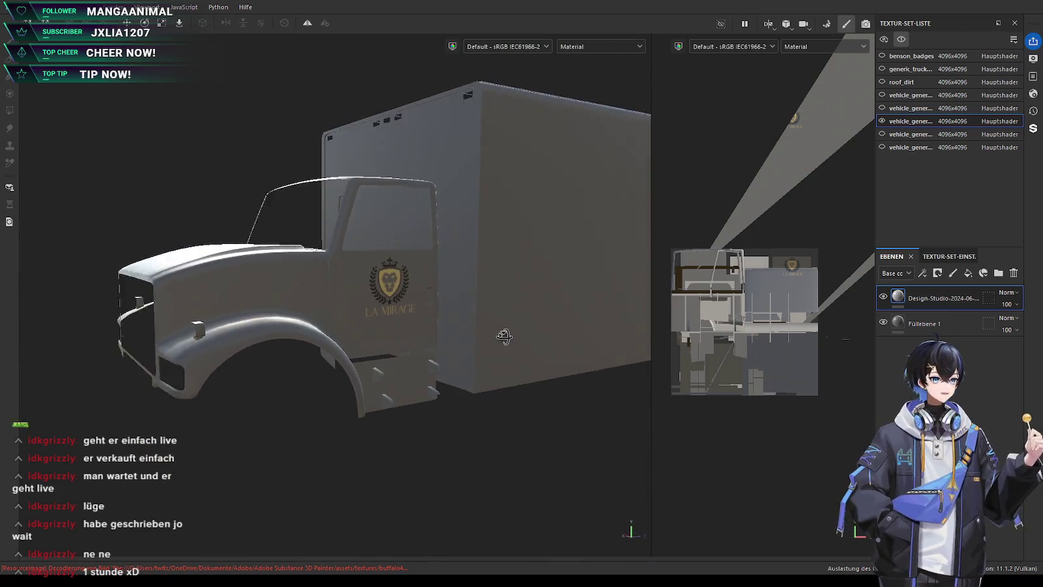
pyautogui.press('l')
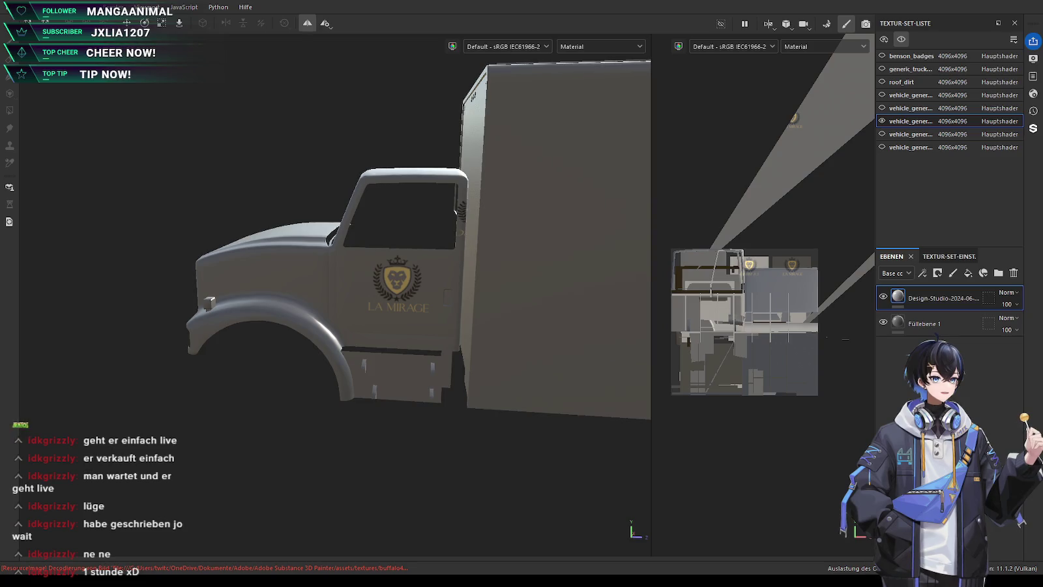
pyautogui.moveTo(395, 355)
pyautogui.keyDown('alt'); pyautogui.mouseDown()
pyautogui.moveTo(473, 309)
pyautogui.moveTo(278, 340)
pyautogui.moveTo(216, 372)
pyautogui.moveTo(441, 356)
pyautogui.moveTo(452, 385)
pyautogui.moveTo(417, 365)
pyautogui.moveTo(384, 366)
pyautogui.mouseUp(); pyautogui.keyUp('alt')
pyautogui.scroll(5, 473, 309)
pyautogui.scroll(3, 452, 385)
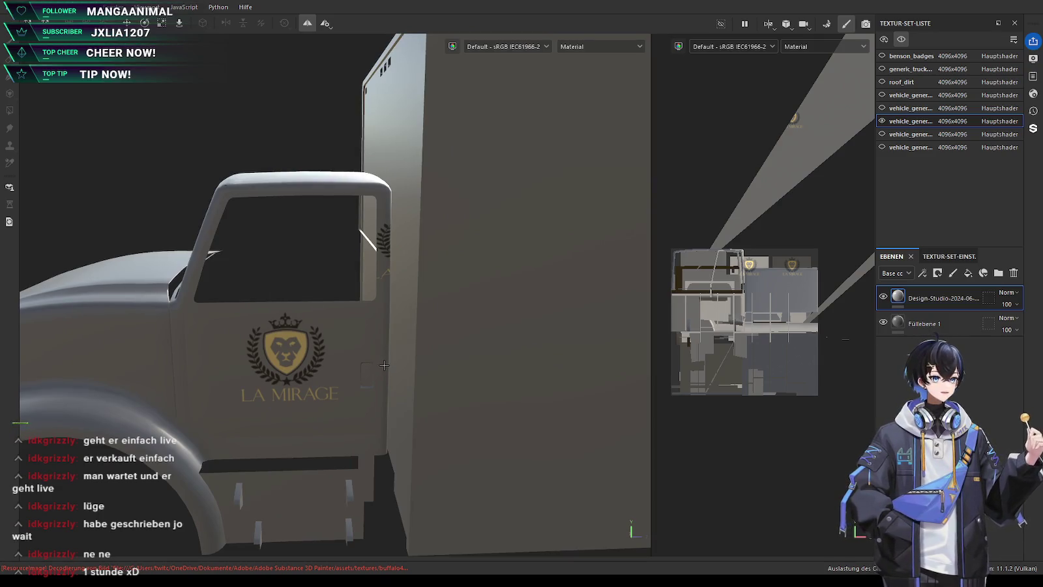
pyautogui.scroll(-3, 391, 355)
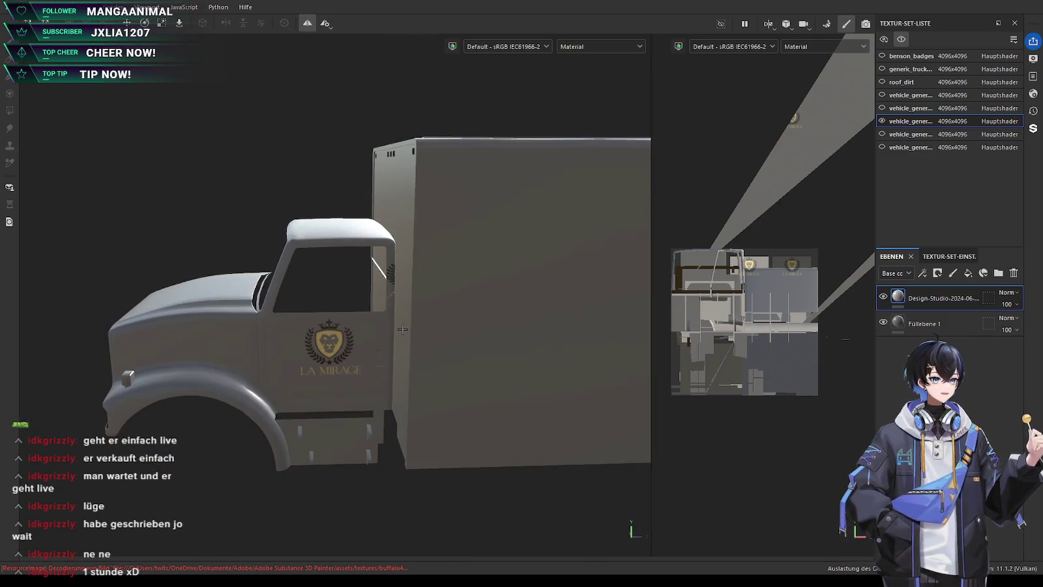
pyautogui.keyDown('alt'); pyautogui.moveTo(447, 322); pyautogui.dragTo(365, 320); pyautogui.keyUp('alt')
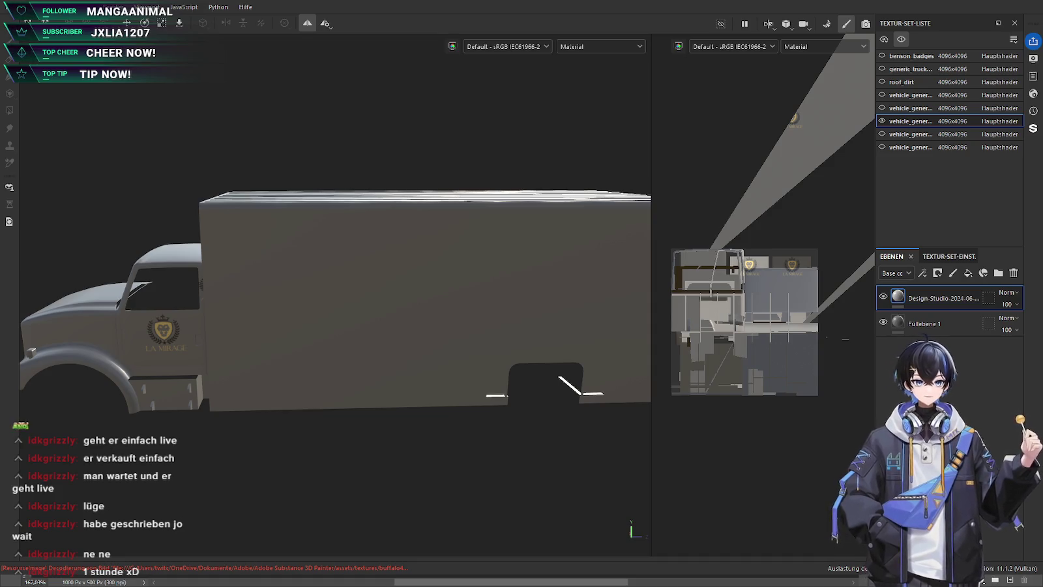
# Place the La Mirage crest logo on the stripe artwork with the whole canvas in view
pyautogui.hotkey('alt', 'Tab')
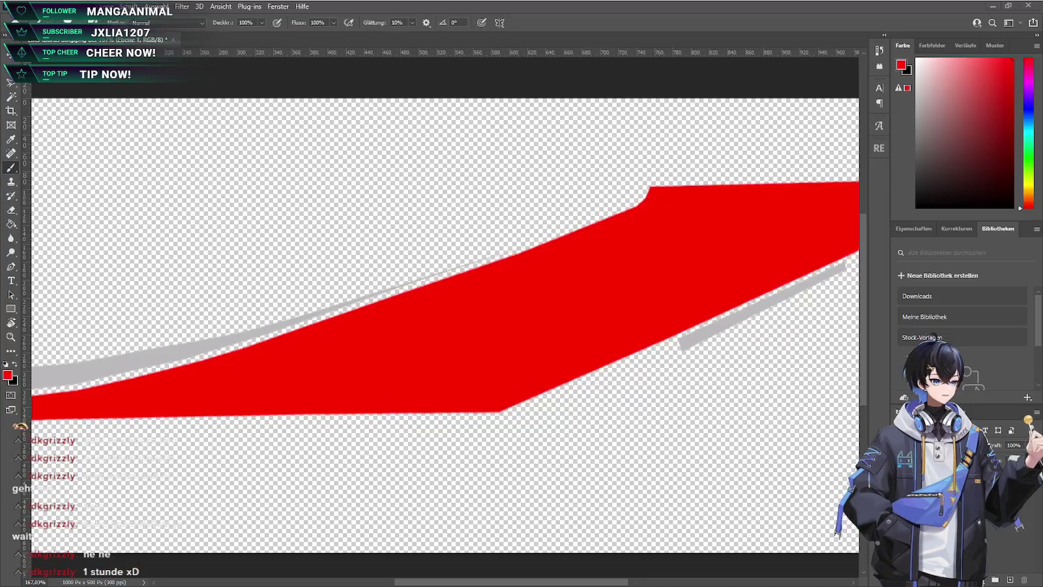
pyautogui.hotkey('ctrl', '0')
pyautogui.keyDown('alt'); pyautogui.scroll(3, 444, 318); pyautogui.keyUp('alt')
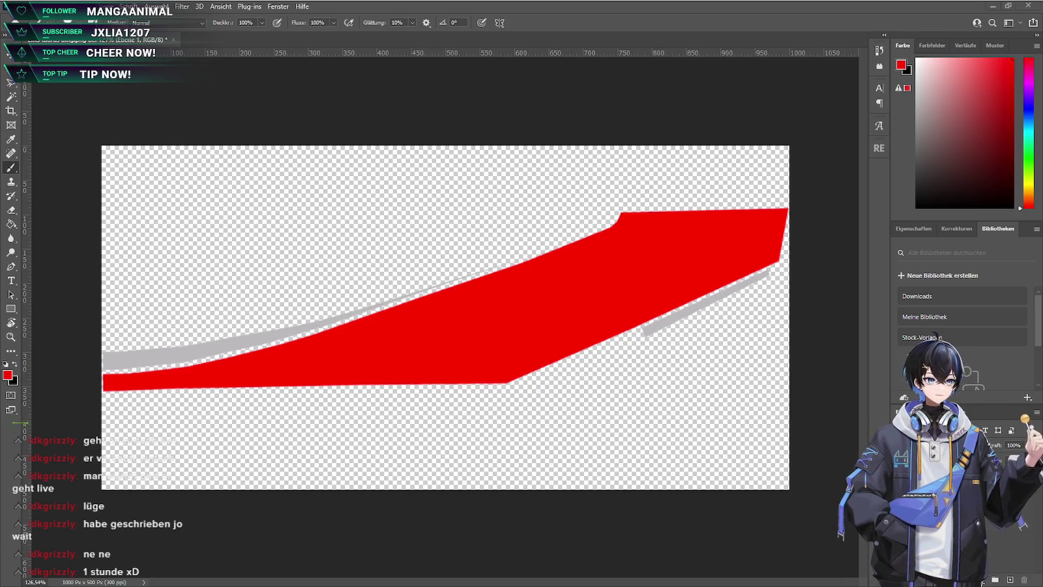
pyautogui.press('Return')
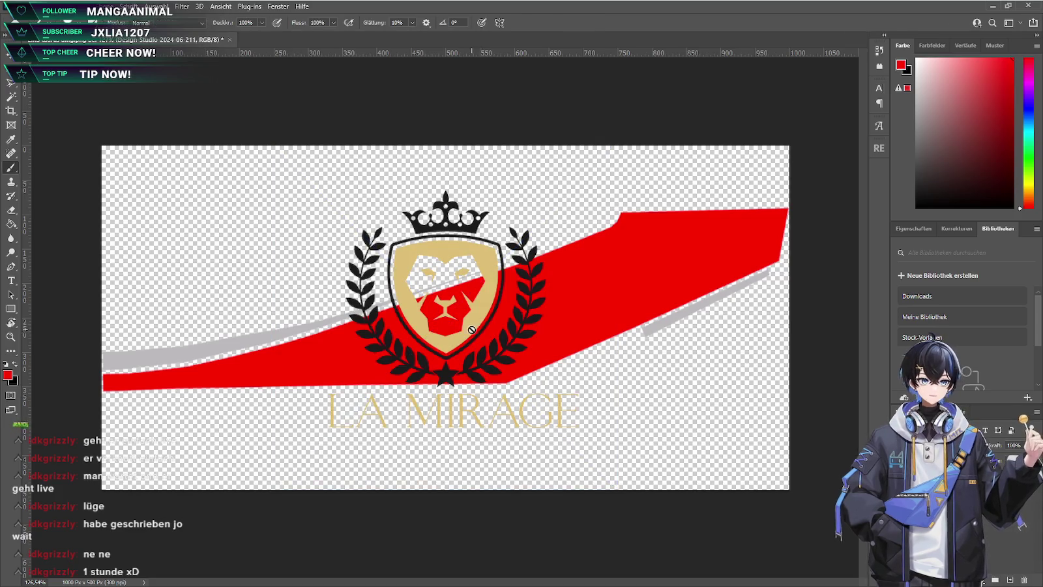
pyautogui.keyDown('alt'); pyautogui.scroll(5, 481, 333); pyautogui.keyUp('alt')
# Sample the gold from the crest's shield, hide the crest, and fill the red swoosh gold
pyautogui.press('b')
pyautogui.keyDown('alt'); pyautogui.click(476, 324); pyautogui.keyUp('alt')
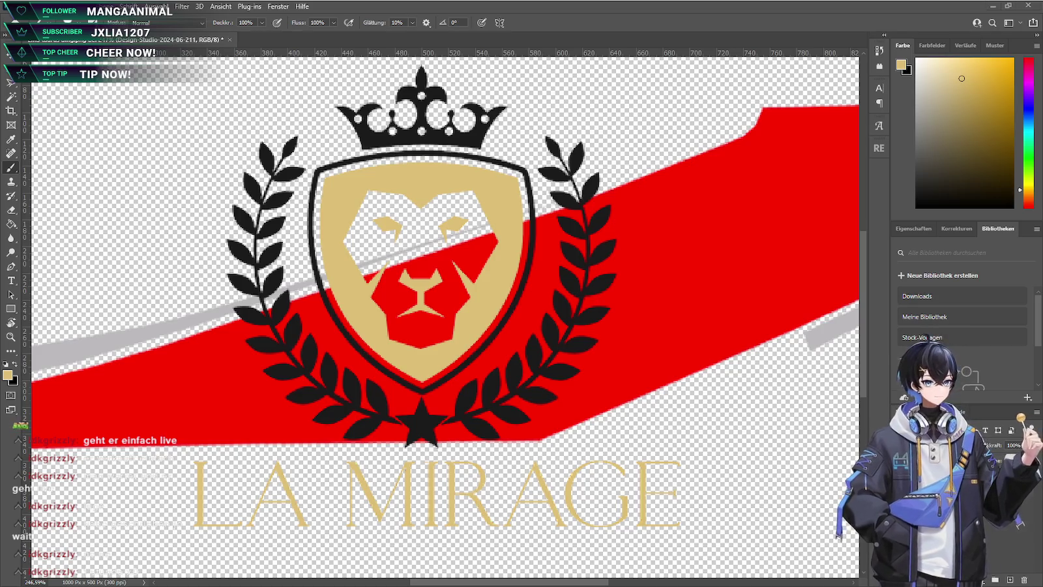
pyautogui.hotkey('ctrl', 'z')
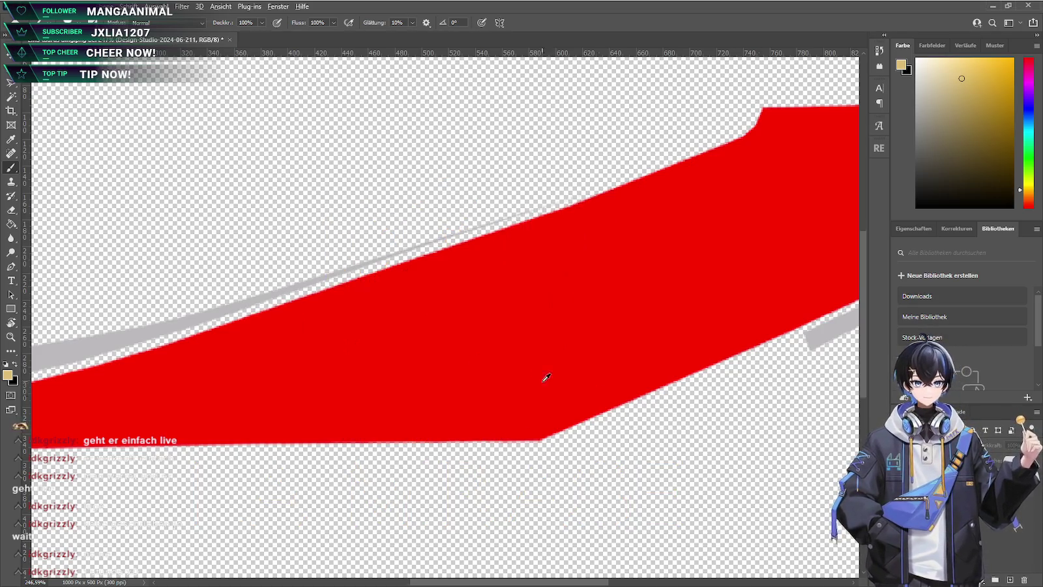
pyautogui.keyDown('alt'); pyautogui.scroll(-5, 565, 384); pyautogui.keyUp('alt')
pyautogui.press('g')
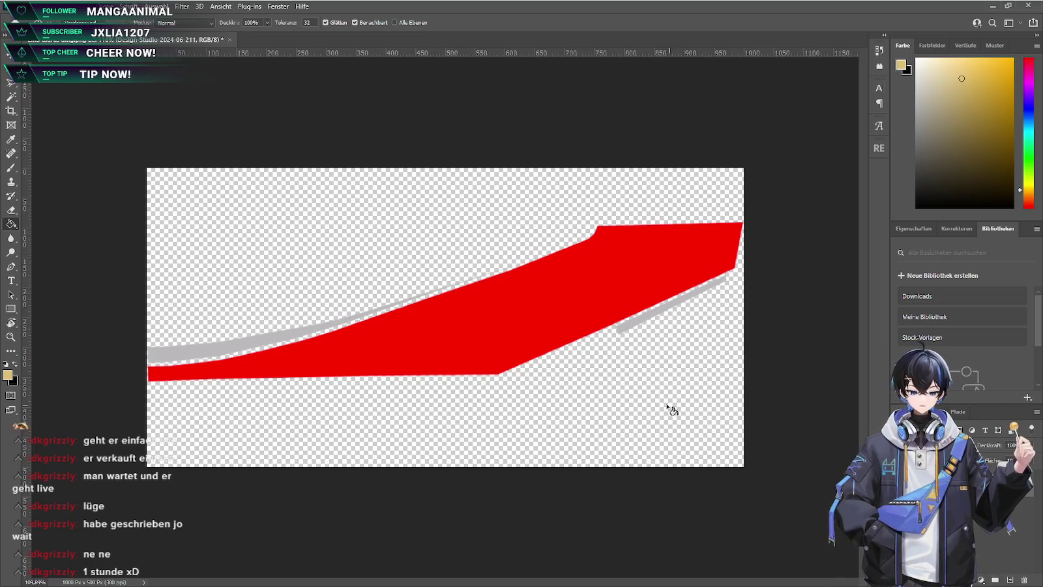
pyautogui.click(514, 307)
# Fill the long grey stroke and the lower-right grey stroke with black
pyautogui.keyDown('alt'); pyautogui.scroll(3, 196, 343); pyautogui.keyUp('alt')
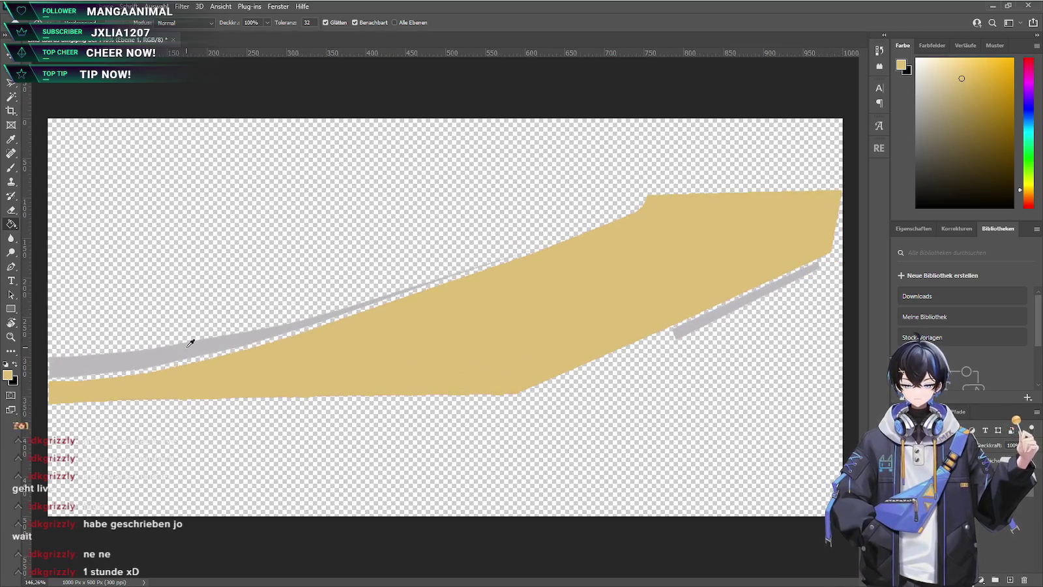
pyautogui.keyDown('alt'); pyautogui.scroll(2, 82, 378); pyautogui.keyUp('alt')
pyautogui.press('x')
pyautogui.click(70, 363)
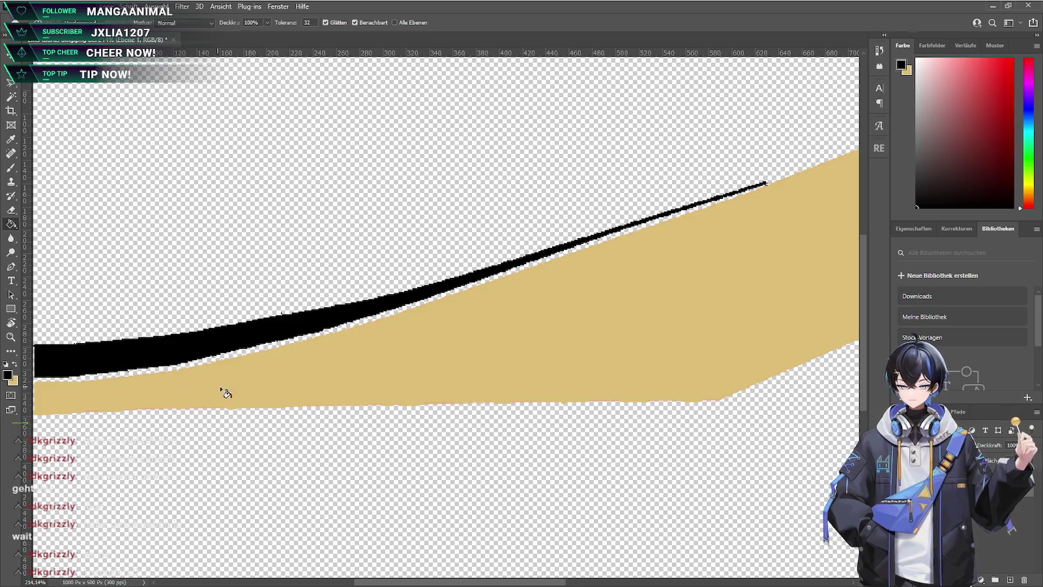
pyautogui.keyDown('alt'); pyautogui.scroll(-2, 203, 391); pyautogui.keyUp('alt')
pyautogui.click(690, 328)
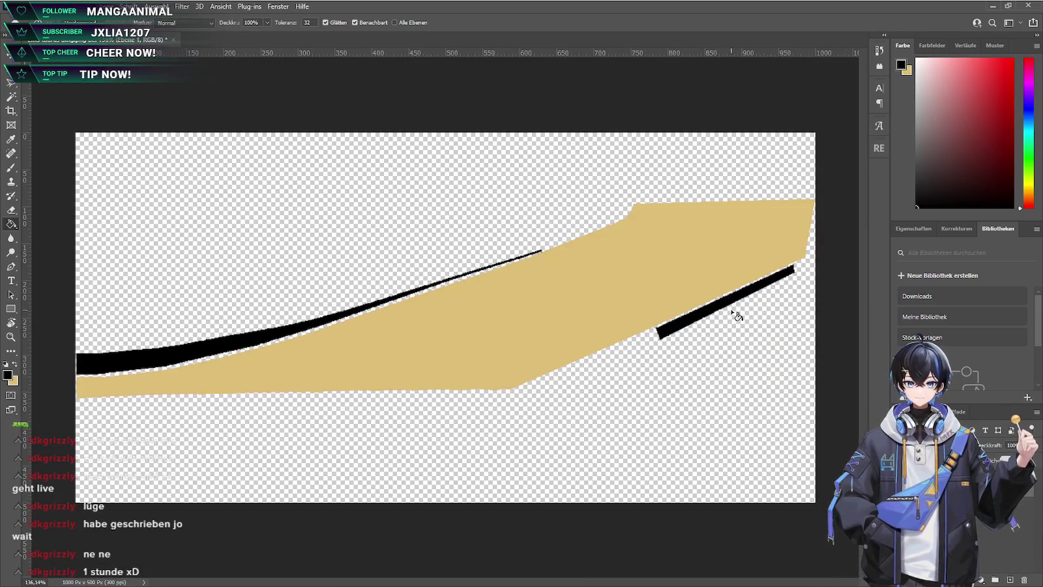
# Zoom in and erase the stray black pixel above the stroke
pyautogui.keyDown('alt'); pyautogui.scroll(5, 180, 357); pyautogui.keyUp('alt')
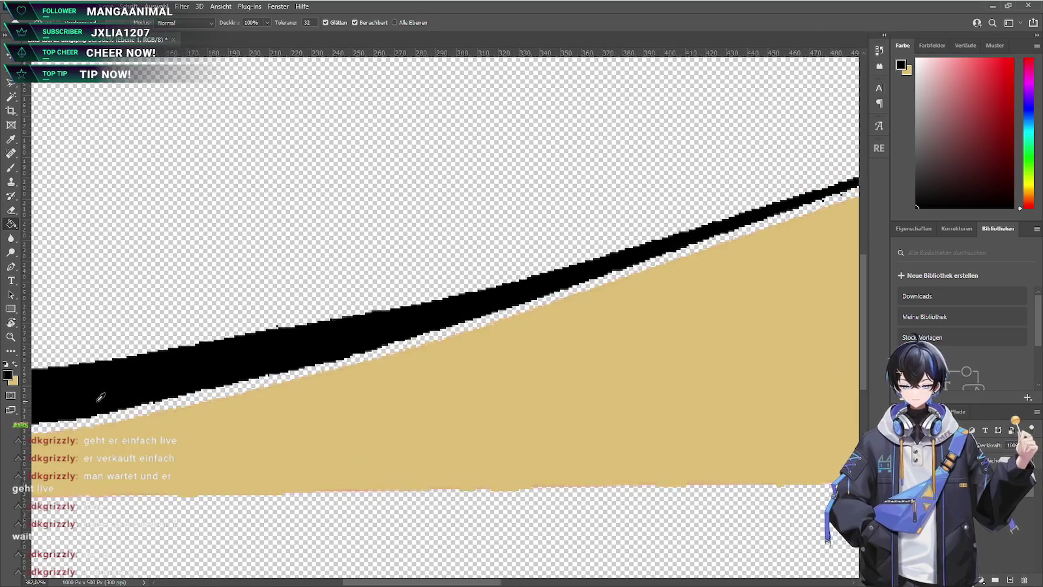
pyautogui.keyDown('alt'); pyautogui.scroll(2, 101, 396); pyautogui.keyUp('alt')
pyautogui.keyDown('alt'); pyautogui.scroll(2, 347, 225); pyautogui.keyUp('alt')
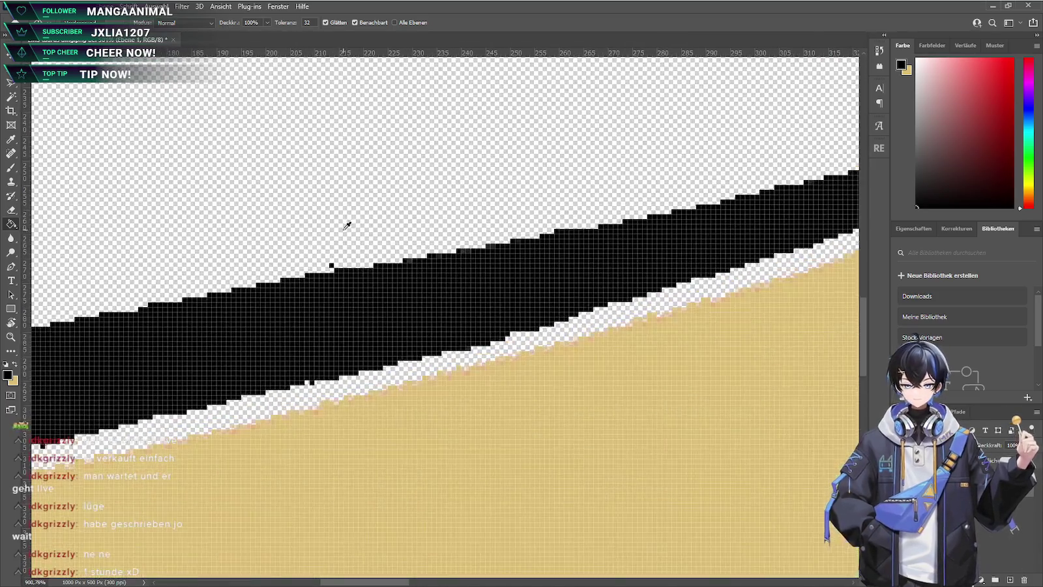
pyautogui.keyDown('alt'); pyautogui.scroll(2, 347, 225); pyautogui.keyUp('alt')
pyautogui.press('e')
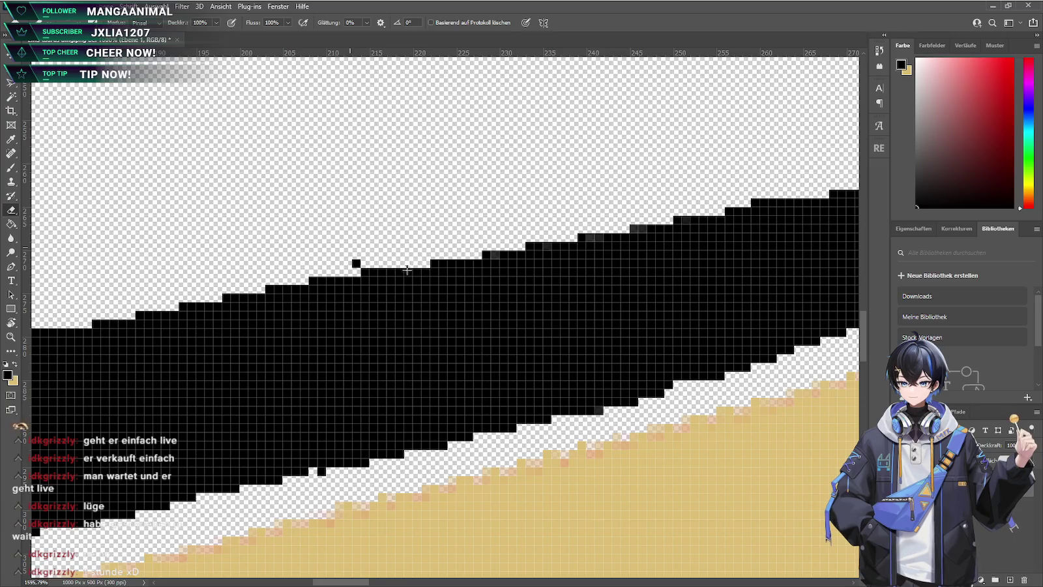
pyautogui.click(356, 263)
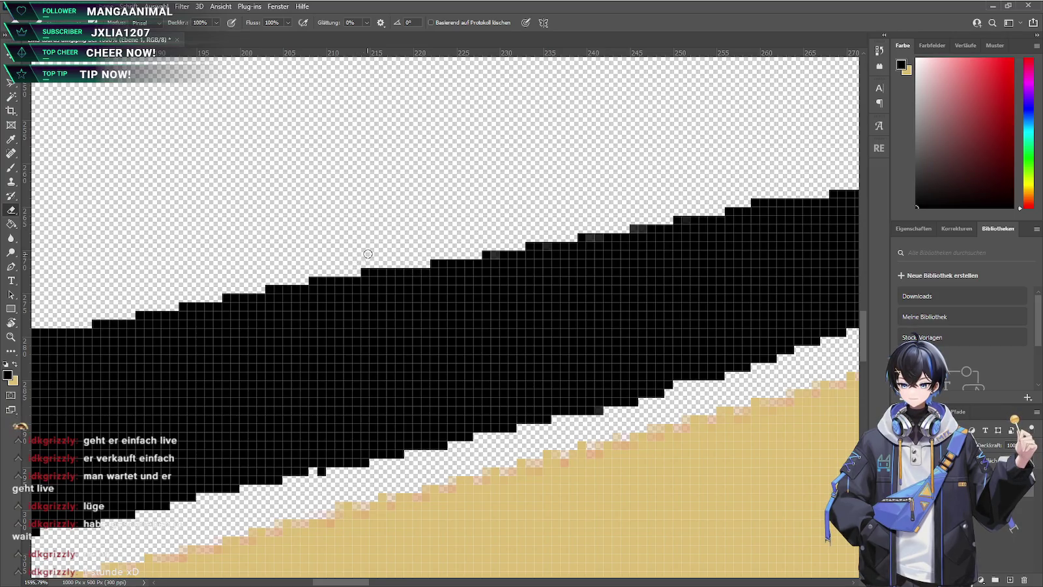
pyautogui.press('b')
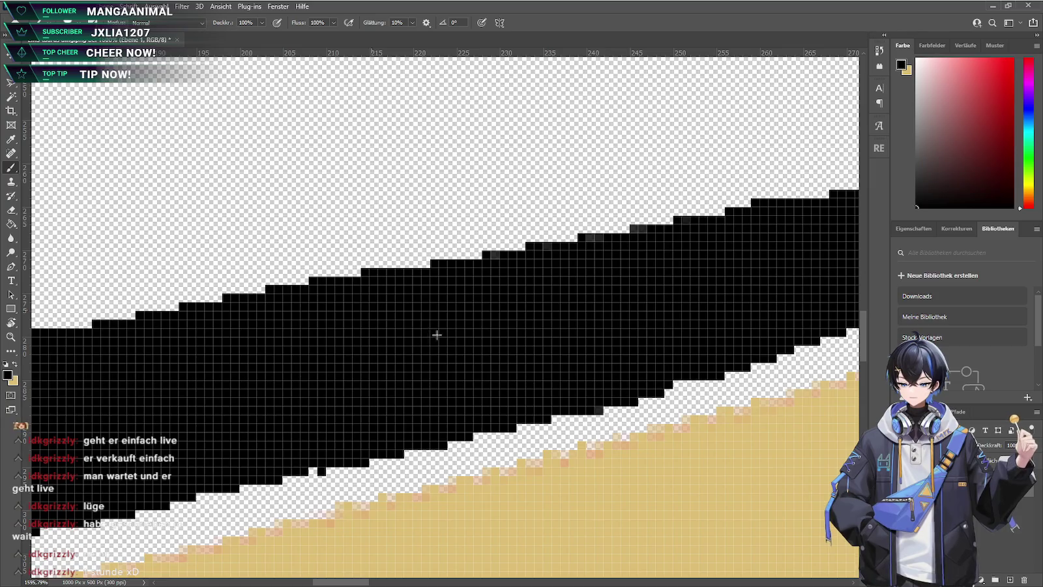
# Paint soft grey edge pixels along the first stretch of the black stroke's top edge
pyautogui.moveTo(290, 329)
pyautogui.mouseDown()
pyautogui.moveTo(775, 241)
pyautogui.moveTo(486, 240)
pyautogui.moveTo(779, 184)
pyautogui.moveTo(611, 225)
pyautogui.mouseUp()
pyautogui.moveTo(764, 205)
pyautogui.mouseDown()
pyautogui.moveTo(555, 195)
pyautogui.moveTo(689, 159)
pyautogui.moveTo(592, 175)
pyautogui.moveTo(703, 158)
pyautogui.moveTo(606, 175)
pyautogui.moveTo(815, 117)
pyautogui.moveTo(688, 168)
pyautogui.mouseUp()
pyautogui.hscroll(5, 704, 176)
pyautogui.scroll(2, 665, 240)
pyautogui.hscroll(2, 666, 239)
pyautogui.hscroll(2, 566, 261)
pyautogui.scroll(2, 458, 252)
pyautogui.hscroll(2, 407, 261)
pyautogui.hscroll(-1, 354, 282)
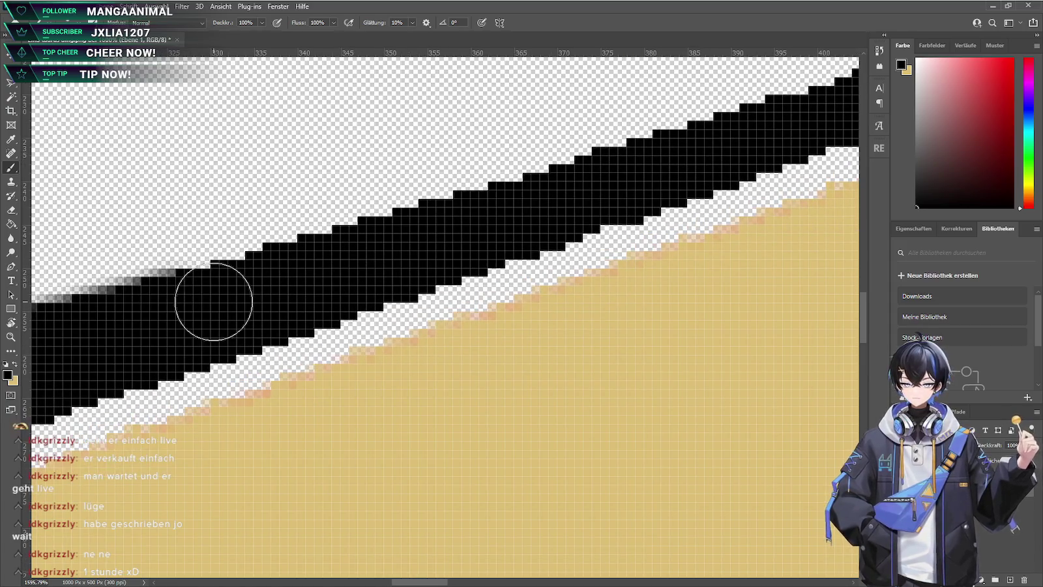
# Continue softening the black band's upper edge with grey further along the stroke
pyautogui.moveTo(206, 300)
pyautogui.mouseDown()
pyautogui.moveTo(266, 274)
pyautogui.moveTo(195, 308)
pyautogui.moveTo(360, 263)
pyautogui.moveTo(264, 296)
pyautogui.moveTo(410, 242)
pyautogui.moveTo(383, 254)
pyautogui.mouseUp()
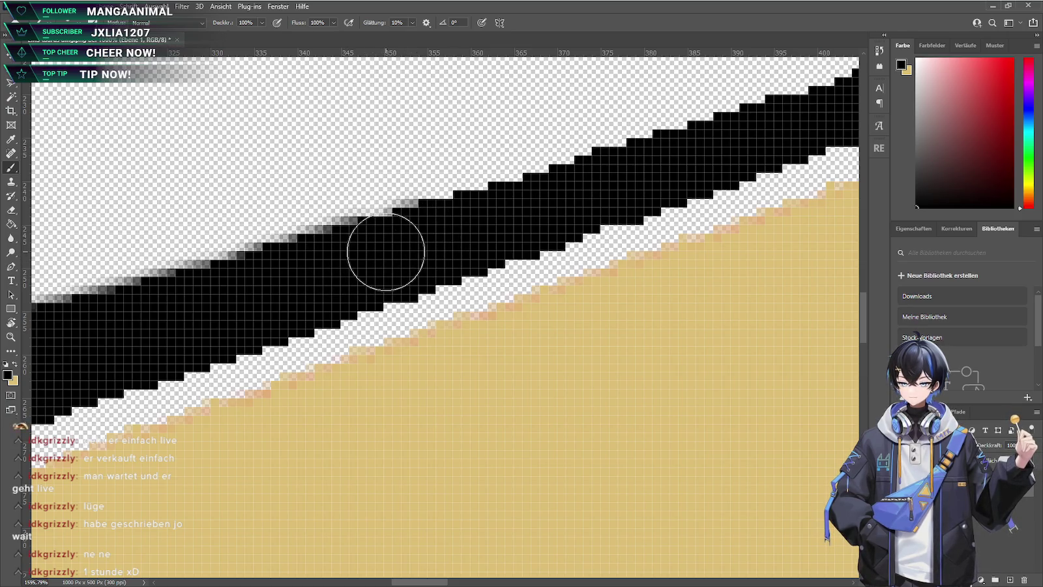
pyautogui.scroll(2, 559, 241)
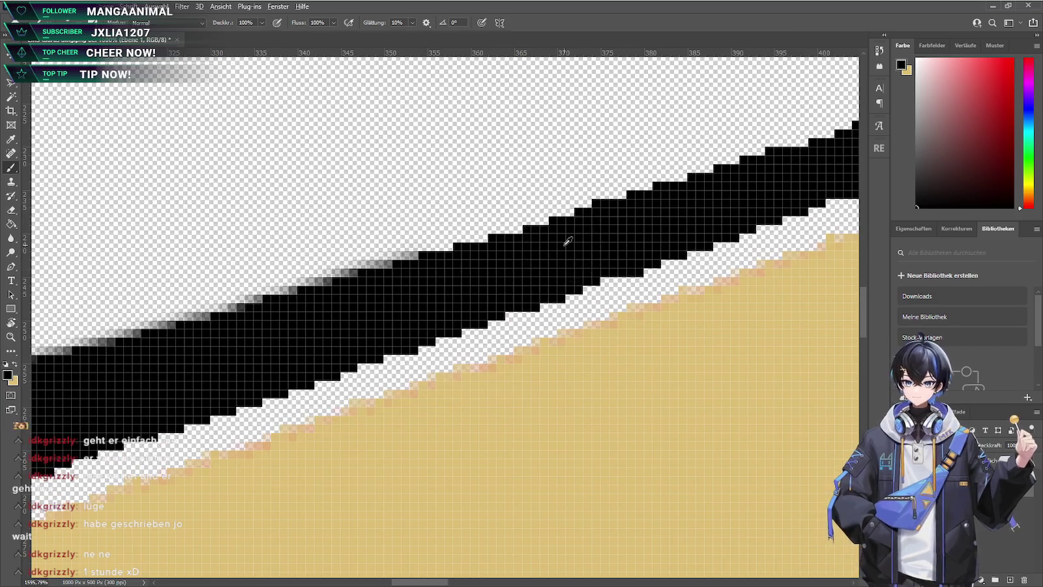
pyautogui.keyDown('alt'); pyautogui.scroll(-1, 568, 241); pyautogui.keyUp('alt')
pyautogui.keyDown('alt'); pyautogui.scroll(3, 512, 223); pyautogui.keyUp('alt')
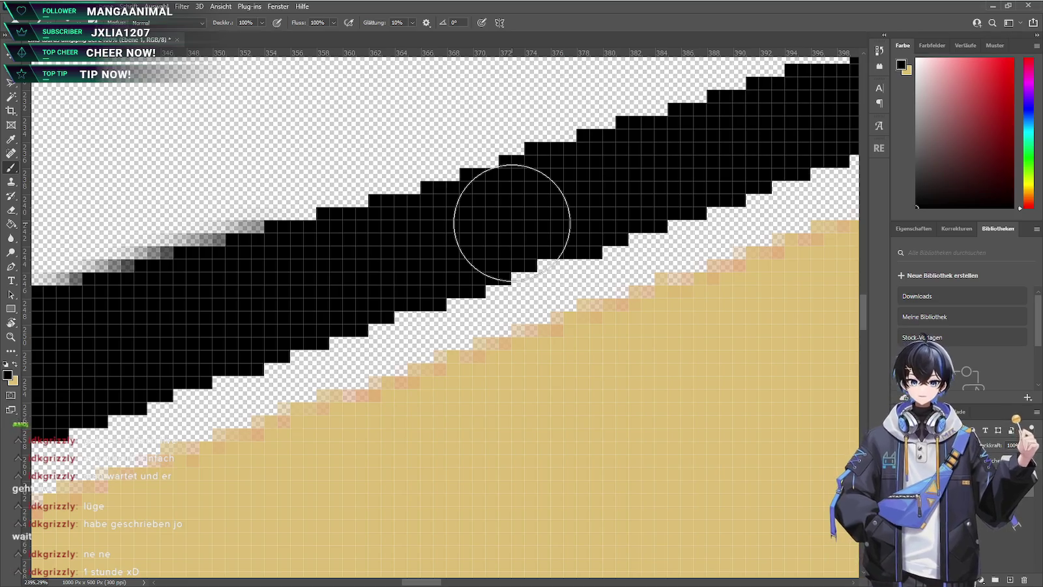
pyautogui.keyDown('alt'); pyautogui.scroll(-1, 482, 232); pyautogui.keyUp('alt')
pyautogui.scroll(5, 372, 255)
pyautogui.scroll(-5, 372, 256)
pyautogui.scroll(5, 362, 246)
pyautogui.scroll(-1, 367, 259)
pyautogui.scroll(-2, 556, 364)
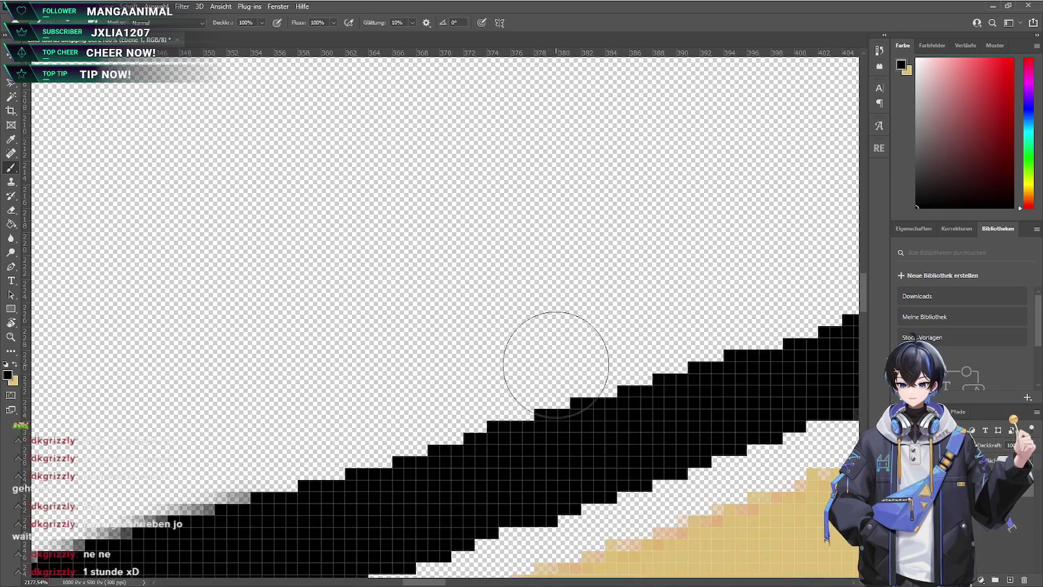
pyautogui.scroll(-1, 372, 384)
pyautogui.scroll(-2, 261, 320)
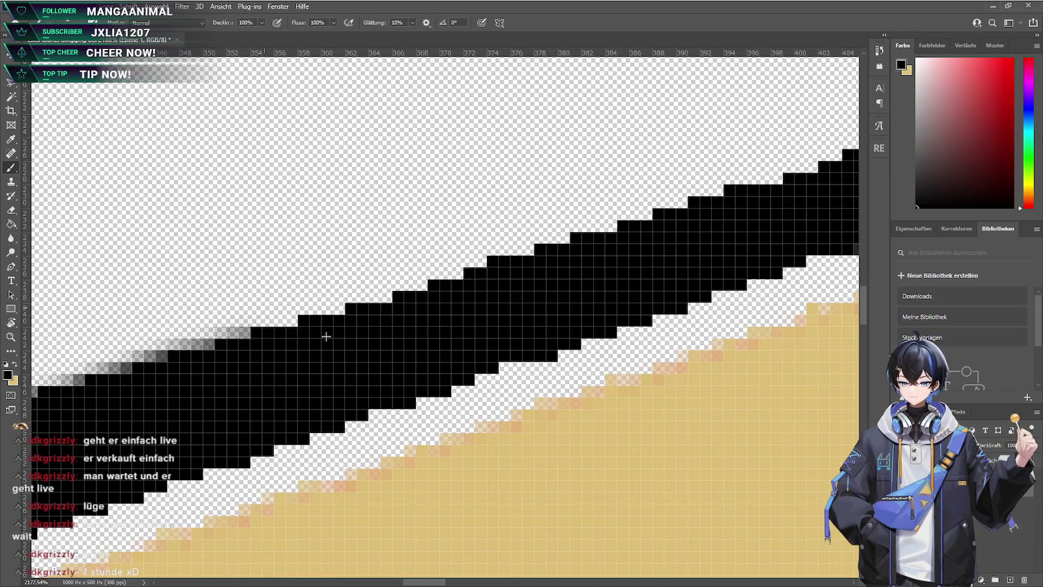
# Paint soft black shading along the black line's upper edge, replacing an unwanted dab
pyautogui.click(269, 251)
pyautogui.hotkey('ctrl', 'z')
pyautogui.moveTo(269, 353)
pyautogui.mouseDown()
pyautogui.moveTo(405, 310)
pyautogui.moveTo(354, 337)
pyautogui.moveTo(441, 316)
pyautogui.moveTo(569, 264)
pyautogui.mouseUp()
pyautogui.moveTo(399, 322)
pyautogui.mouseDown()
pyautogui.moveTo(684, 223)
pyautogui.moveTo(656, 256)
pyautogui.moveTo(167, 361)
pyautogui.moveTo(261, 310)
pyautogui.moveTo(372, 289)
pyautogui.mouseUp()
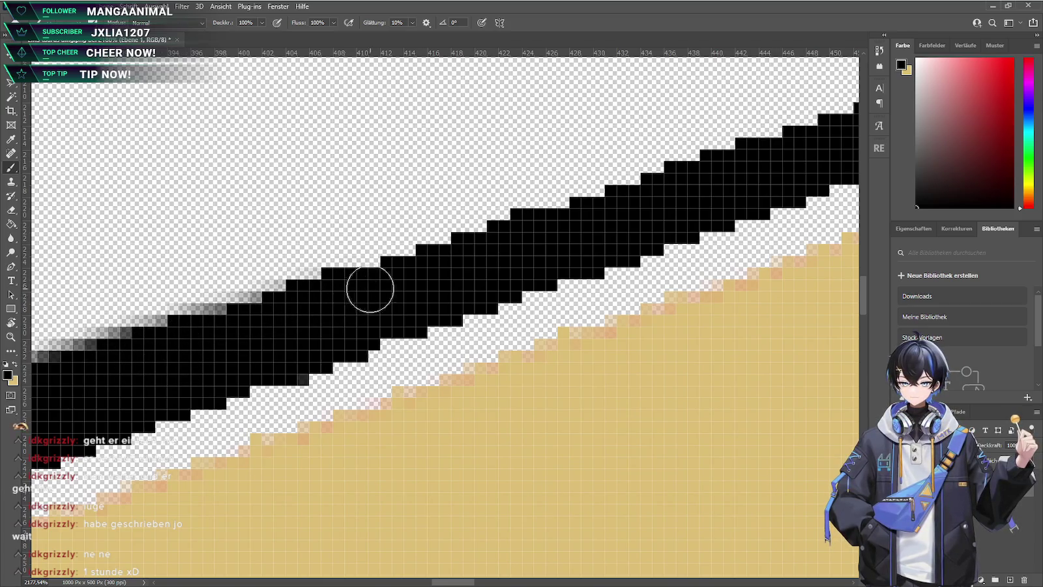
pyautogui.moveTo(278, 314)
pyautogui.mouseDown()
pyautogui.moveTo(412, 273)
pyautogui.moveTo(359, 303)
pyautogui.moveTo(442, 270)
pyautogui.moveTo(354, 282)
pyautogui.moveTo(490, 256)
pyautogui.moveTo(519, 233)
pyautogui.moveTo(489, 261)
pyautogui.moveTo(635, 205)
pyautogui.moveTo(555, 231)
pyautogui.moveTo(664, 210)
pyautogui.moveTo(690, 177)
pyautogui.moveTo(631, 204)
pyautogui.moveTo(816, 137)
pyautogui.mouseUp()
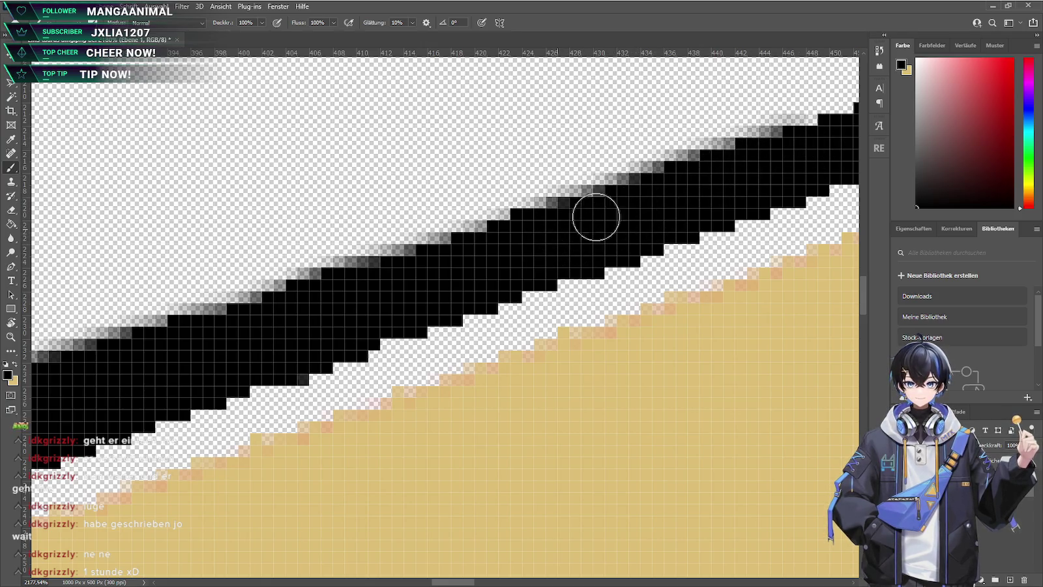
# Extend the soft shading along the band's upper edge further to the right
pyautogui.hscroll(2, 648, 227)
pyautogui.hscroll(8, 678, 221)
pyautogui.scroll(4, 582, 280)
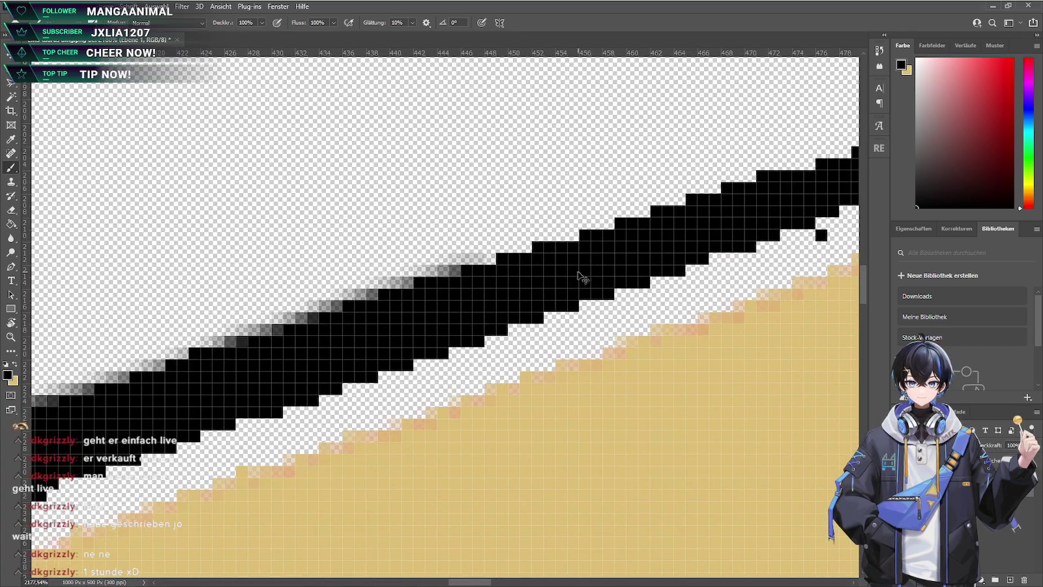
pyautogui.moveTo(350, 299)
pyautogui.mouseDown()
pyautogui.moveTo(421, 282)
pyautogui.moveTo(438, 289)
pyautogui.moveTo(596, 226)
pyautogui.moveTo(683, 212)
pyautogui.moveTo(820, 167)
pyautogui.mouseUp()
pyautogui.hscroll(3, 792, 216)
pyautogui.hscroll(2, 652, 241)
# Try the Eraser briefly, then fill more of the line's upper edge with soft black
pyautogui.press('e')
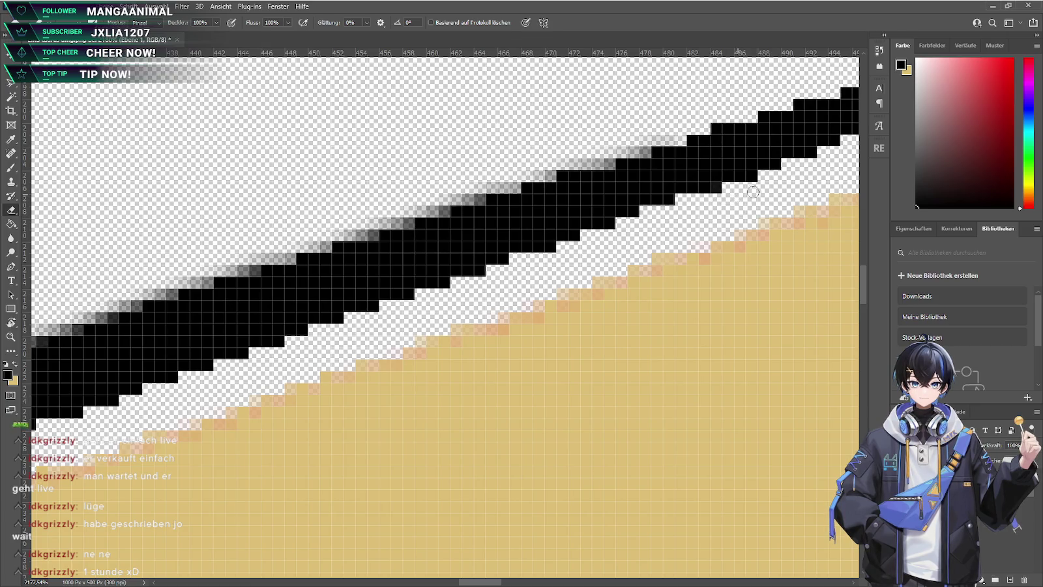
pyautogui.hscroll(2, 652, 220)
pyautogui.hscroll(2, 699, 255)
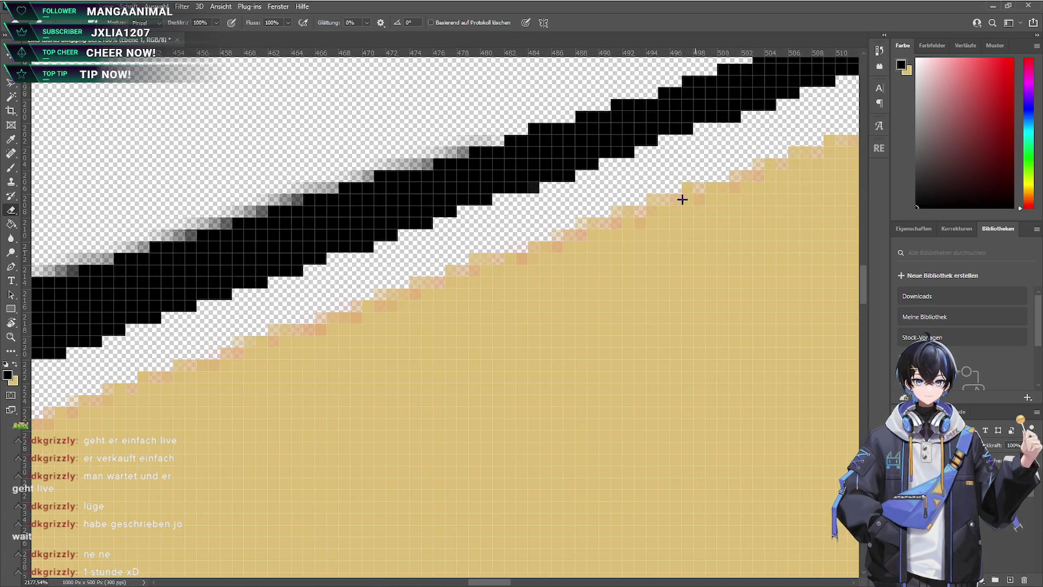
pyautogui.hscroll(2, 725, 249)
pyautogui.hscroll(1, 664, 245)
pyautogui.scroll(2, 496, 281)
pyautogui.scroll(1, 326, 321)
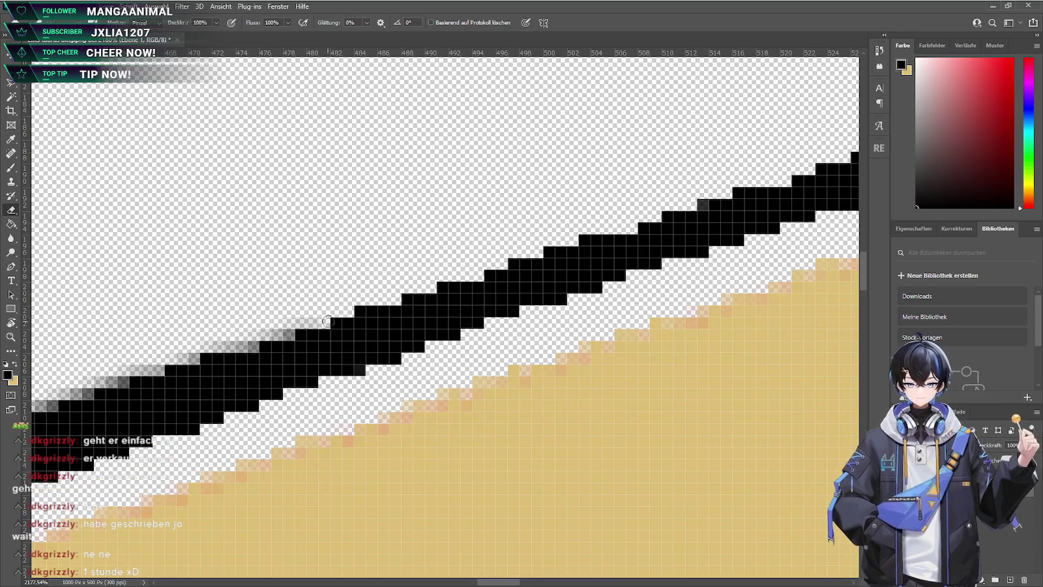
pyautogui.press('b')
pyautogui.moveTo(356, 328); pyautogui.dragTo(632, 250)
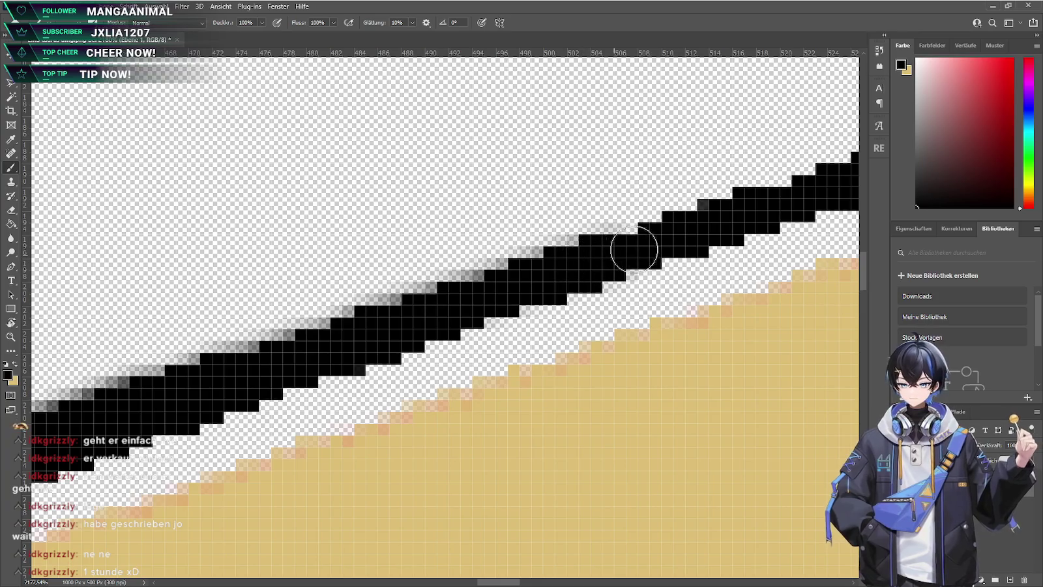
pyautogui.moveTo(632, 250); pyautogui.dragTo(757, 226)
# Add soft dark strokes along the line's edges toward its right end
pyautogui.hscroll(1, 680, 243)
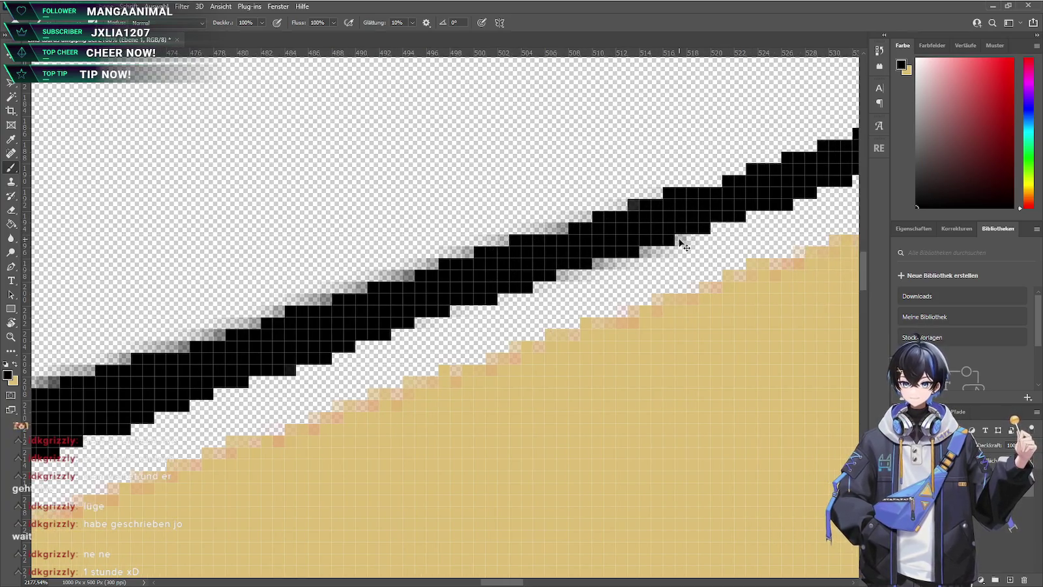
pyautogui.hscroll(2, 680, 243)
pyautogui.moveTo(450, 240); pyautogui.dragTo(769, 140)
pyautogui.hscroll(4, 652, 228)
pyautogui.scroll(1, 567, 270)
pyautogui.moveTo(568, 270)
pyautogui.mouseDown()
pyautogui.moveTo(536, 261)
pyautogui.moveTo(321, 296)
pyautogui.mouseUp()
pyautogui.moveTo(158, 306); pyautogui.dragTo(631, 158)
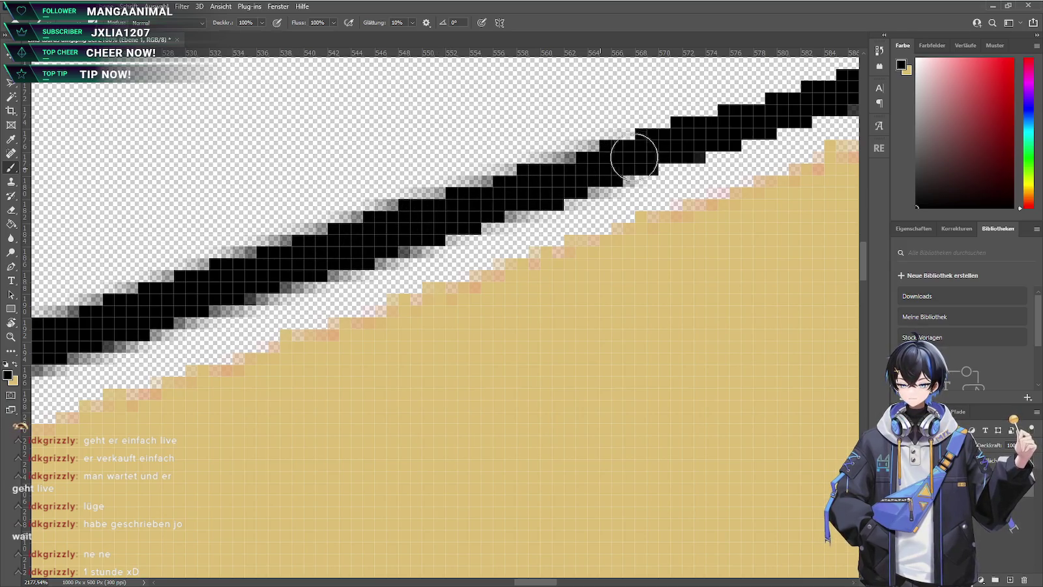
# Extend black up-right along the next stretch of the line's upper edge
pyautogui.moveTo(815, 244)
pyautogui.mouseDown()
pyautogui.moveTo(697, 209)
pyautogui.moveTo(452, 365)
pyautogui.mouseUp()
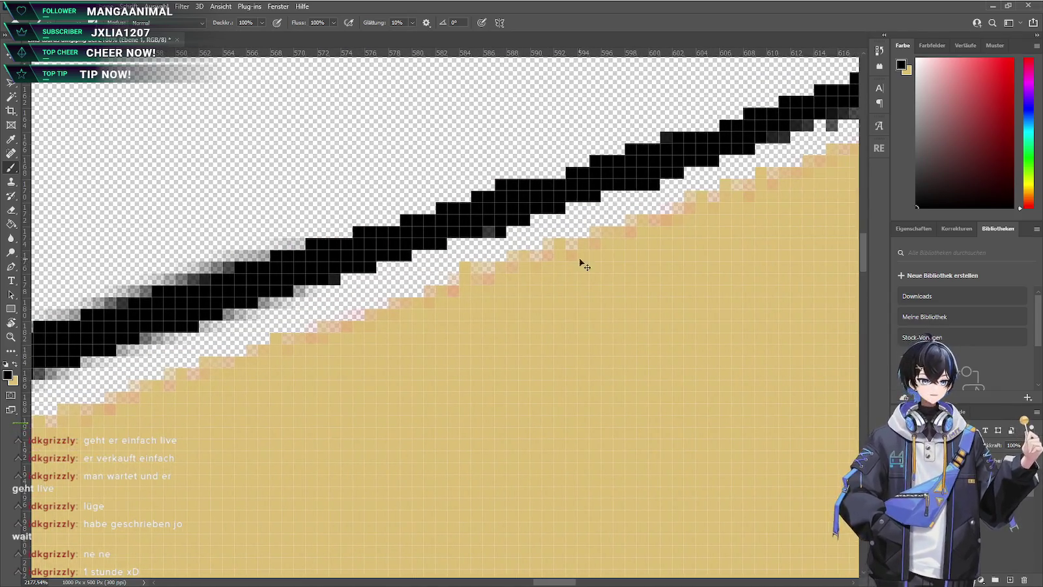
pyautogui.scroll(3, 484, 329)
pyautogui.moveTo(328, 326); pyautogui.dragTo(482, 279)
pyautogui.moveTo(291, 342); pyautogui.dragTo(510, 274)
# Undo the last stroke, then Free Transform the black line and tan layer slightly downward
pyautogui.hotkey('ctrl', 'z')
pyautogui.hotkey('ctrl', 't')
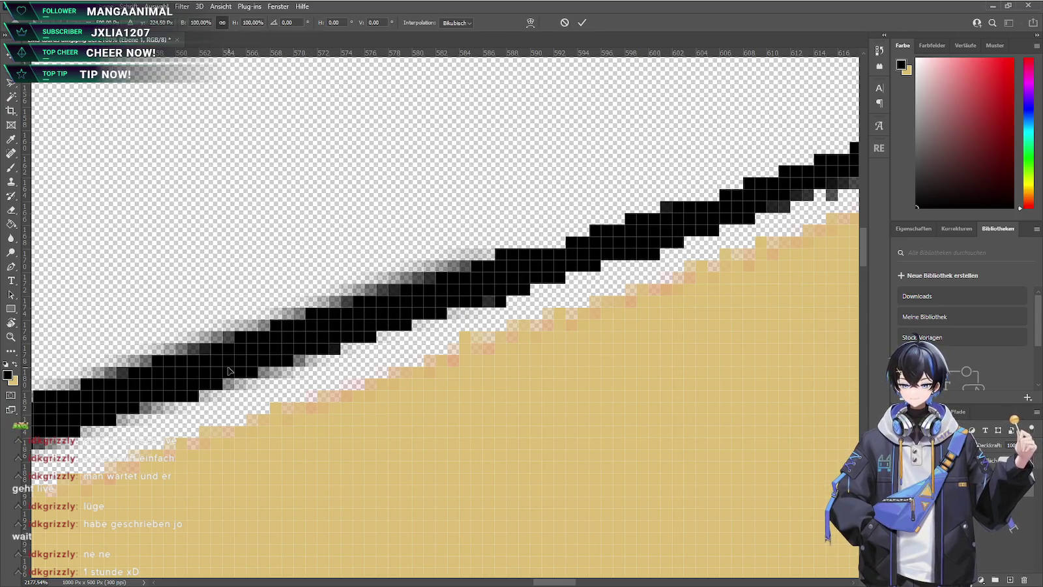
pyautogui.scroll(1, 238, 374)
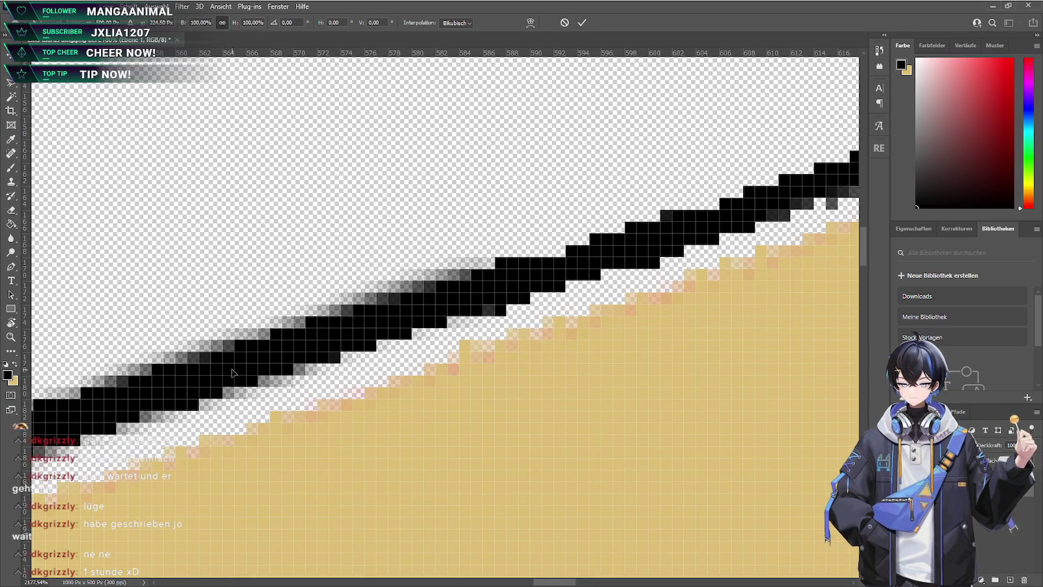
pyautogui.scroll(1, 236, 365)
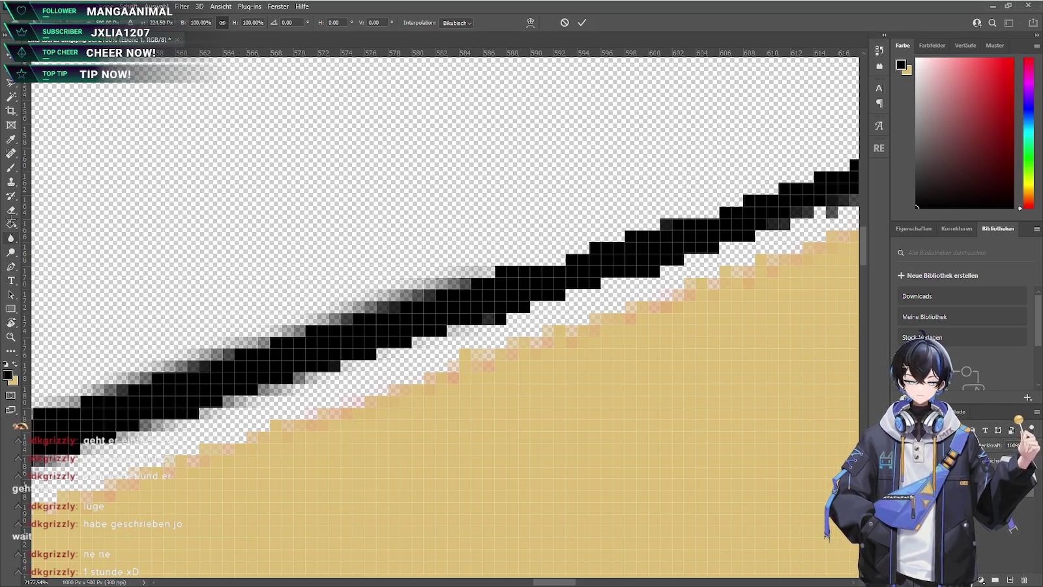
pyautogui.press('Return')
pyautogui.press('b')
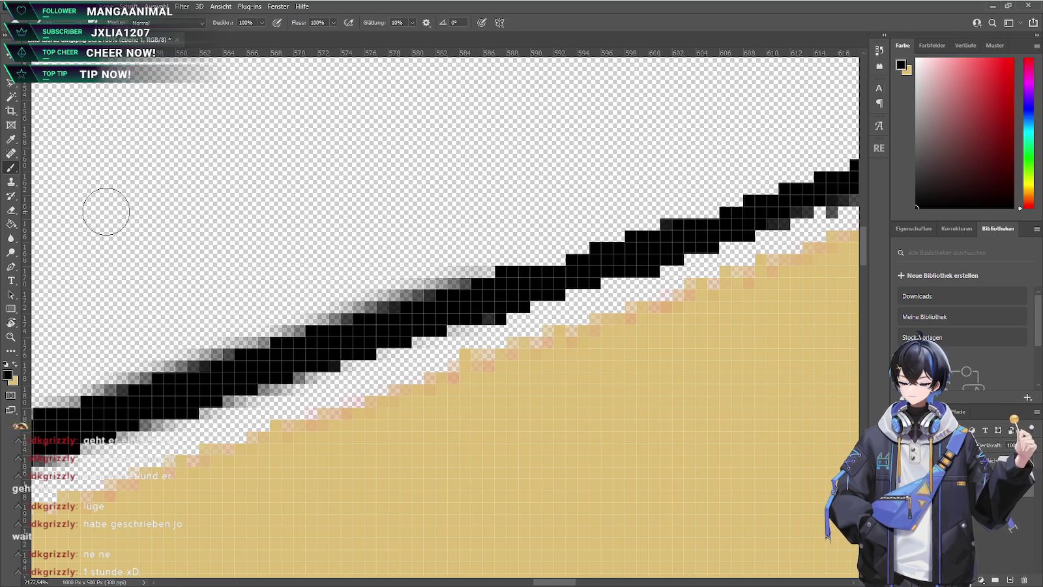
# Darken the line's grey edge pixels and repaint soft dark pixels along its upper edge
pyautogui.moveTo(418, 304); pyautogui.dragTo(423, 317)
pyautogui.moveTo(275, 372)
pyautogui.mouseDown()
pyautogui.moveTo(449, 298)
pyautogui.moveTo(412, 326)
pyautogui.moveTo(579, 271)
pyautogui.mouseUp()
pyautogui.hotkey('ctrl', 'z')
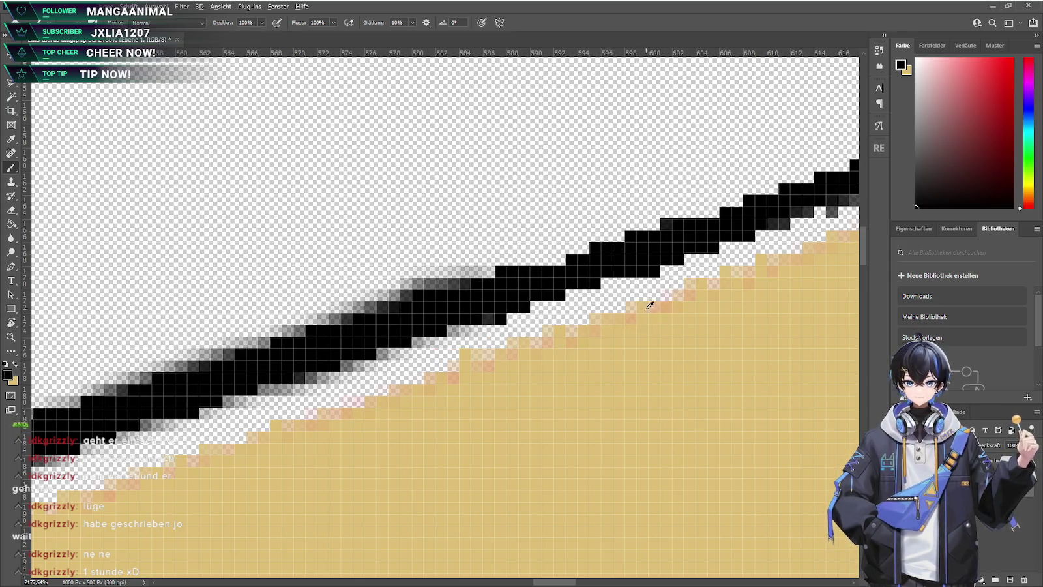
pyautogui.keyDown('alt'); pyautogui.scroll(-3, 654, 340); pyautogui.keyUp('alt')
pyautogui.keyDown('alt'); pyautogui.scroll(3, 741, 305); pyautogui.keyUp('alt')
pyautogui.keyDown('alt'); pyautogui.scroll(1, 743, 304); pyautogui.keyUp('alt')
pyautogui.scroll(1, 350, 307)
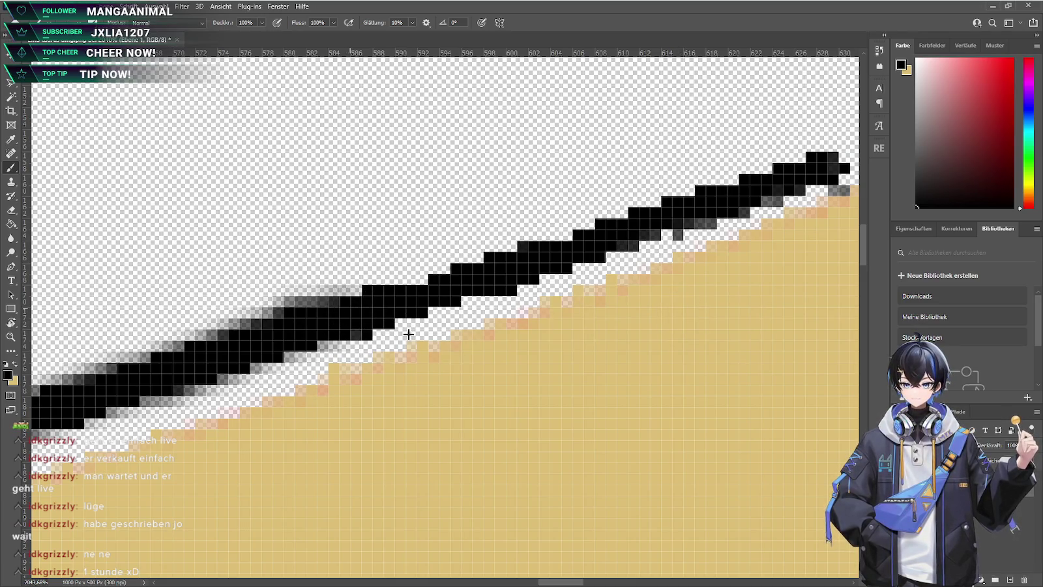
pyautogui.moveTo(343, 312); pyautogui.dragTo(654, 218)
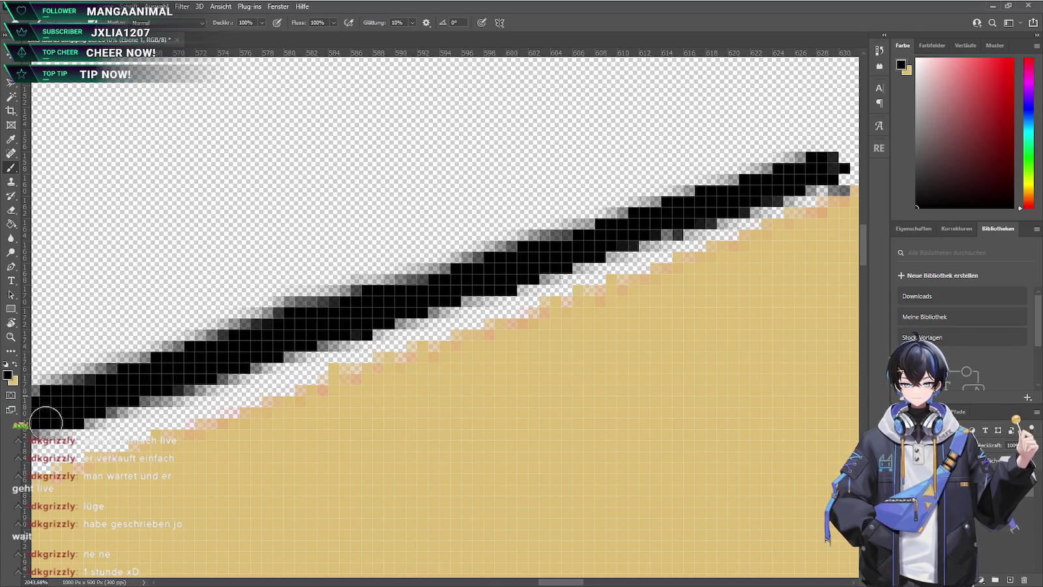
# Move to the stripe's lower edge and test a grey shading stroke, then undo it
pyautogui.keyDown('ctrl'); pyautogui.hscroll(-2, 191, 466); pyautogui.keyUp('ctrl')
pyautogui.keyDown('ctrl'); pyautogui.hscroll(-2, 191, 465); pyautogui.keyUp('ctrl')
pyautogui.keyDown('ctrl'); pyautogui.hscroll(-2, 194, 471); pyautogui.keyUp('ctrl')
pyautogui.scroll(-1, 191, 466)
pyautogui.scroll(-2, 261, 418)
pyautogui.keyDown('ctrl'); pyautogui.hscroll(-2, 342, 361); pyautogui.keyUp('ctrl')
pyautogui.keyDown('ctrl'); pyautogui.hscroll(-2, 559, 241); pyautogui.keyUp('ctrl')
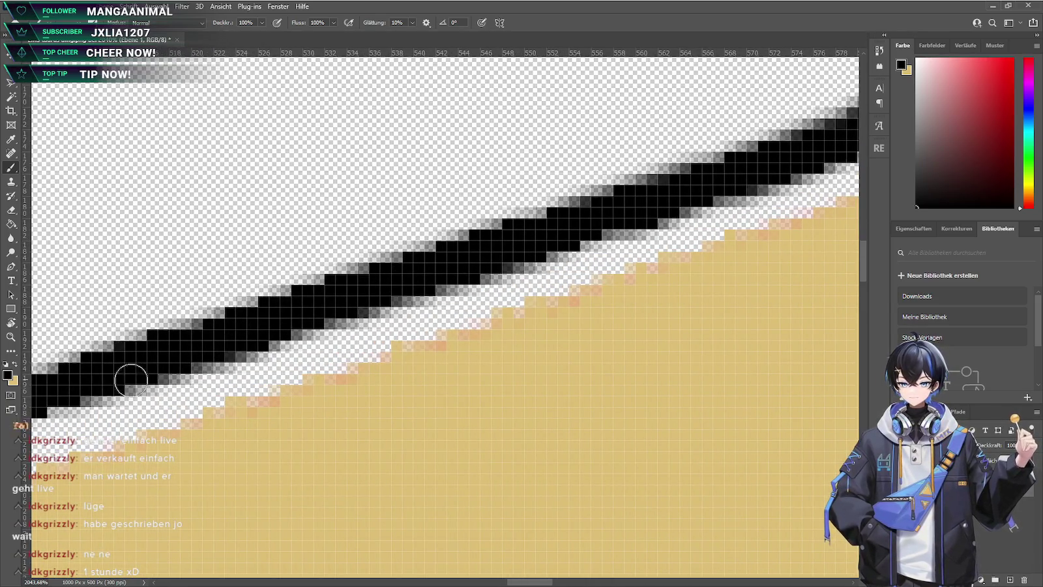
pyautogui.keyDown('ctrl'); pyautogui.hscroll(-2, 112, 388); pyautogui.keyUp('ctrl')
pyautogui.keyDown('ctrl'); pyautogui.hscroll(-2, 163, 401); pyautogui.keyUp('ctrl')
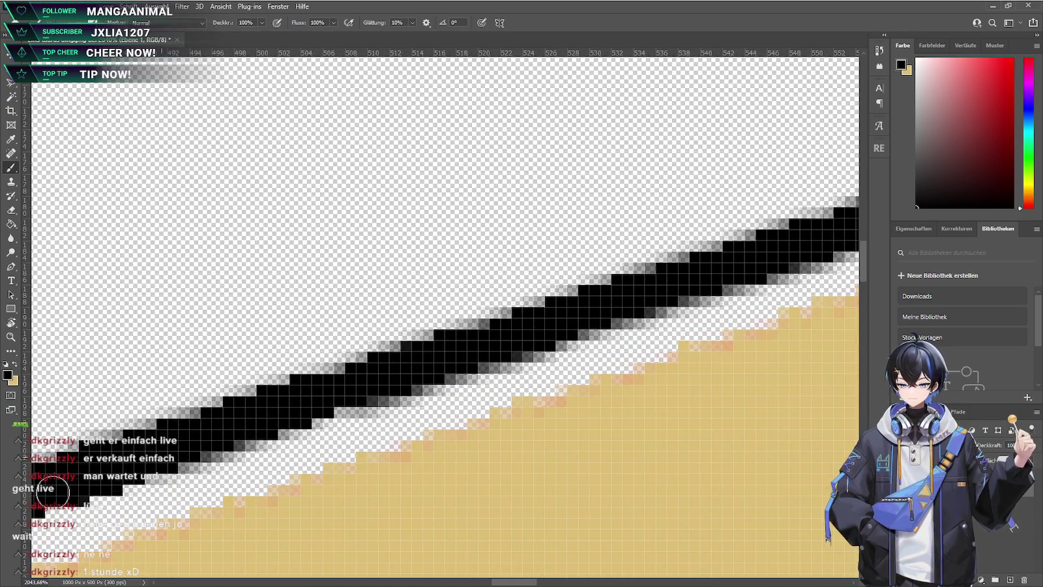
pyautogui.keyDown('ctrl'); pyautogui.hscroll(-2, 71, 499); pyautogui.keyUp('ctrl')
pyautogui.keyDown('ctrl'); pyautogui.hscroll(-2, 88, 506); pyautogui.keyUp('ctrl')
pyautogui.keyDown('ctrl'); pyautogui.hscroll(-3, 98, 483); pyautogui.keyUp('ctrl')
pyautogui.keyDown('ctrl'); pyautogui.hscroll(-3, 124, 431); pyautogui.keyUp('ctrl')
pyautogui.keyDown('ctrl'); pyautogui.hscroll(-2, 150, 378); pyautogui.keyUp('ctrl')
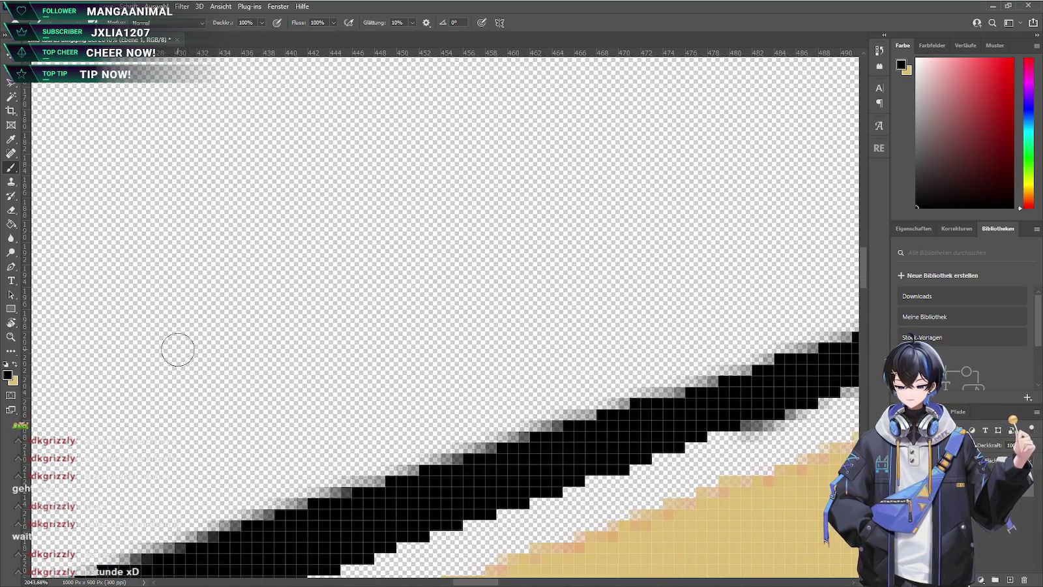
pyautogui.scroll(-2, 215, 342)
pyautogui.scroll(-2, 391, 378)
pyautogui.scroll(-2, 620, 293)
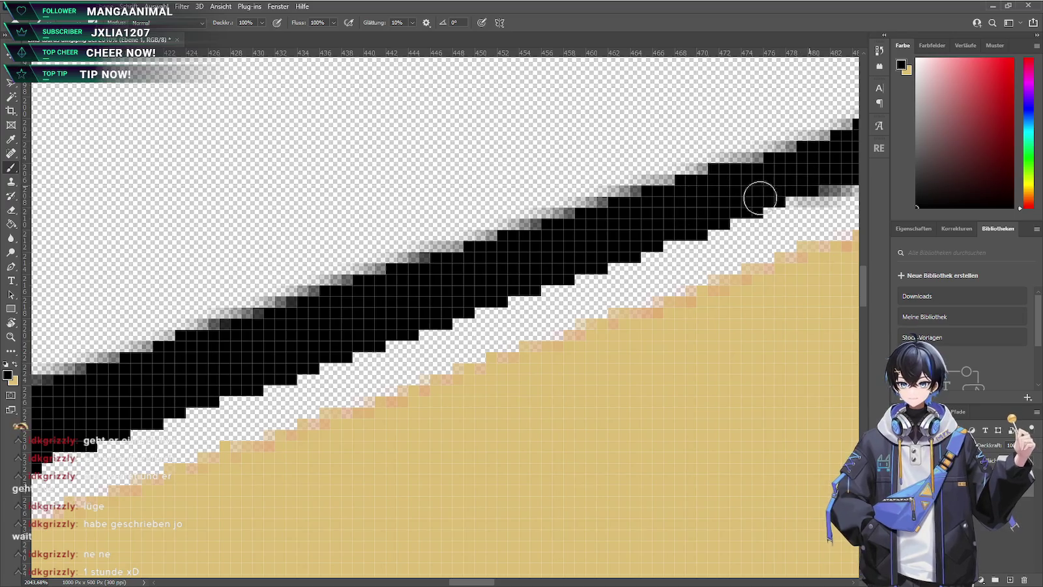
pyautogui.moveTo(698, 217)
pyautogui.mouseDown()
pyautogui.moveTo(750, 198)
pyautogui.moveTo(345, 351)
pyautogui.mouseUp()
pyautogui.hotkey('ctrl', 'z')
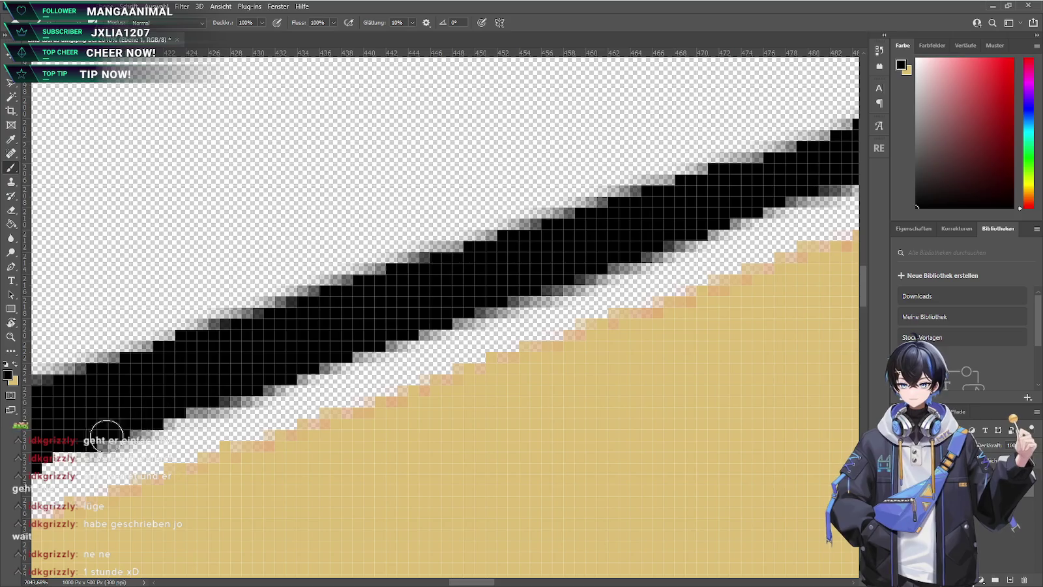
# Paint black and soft grey pixels along the left part of the stripe's lower edge
pyautogui.moveTo(77, 441)
pyautogui.mouseDown()
pyautogui.moveTo(129, 495)
pyautogui.moveTo(156, 457)
pyautogui.moveTo(182, 468)
pyautogui.mouseUp()
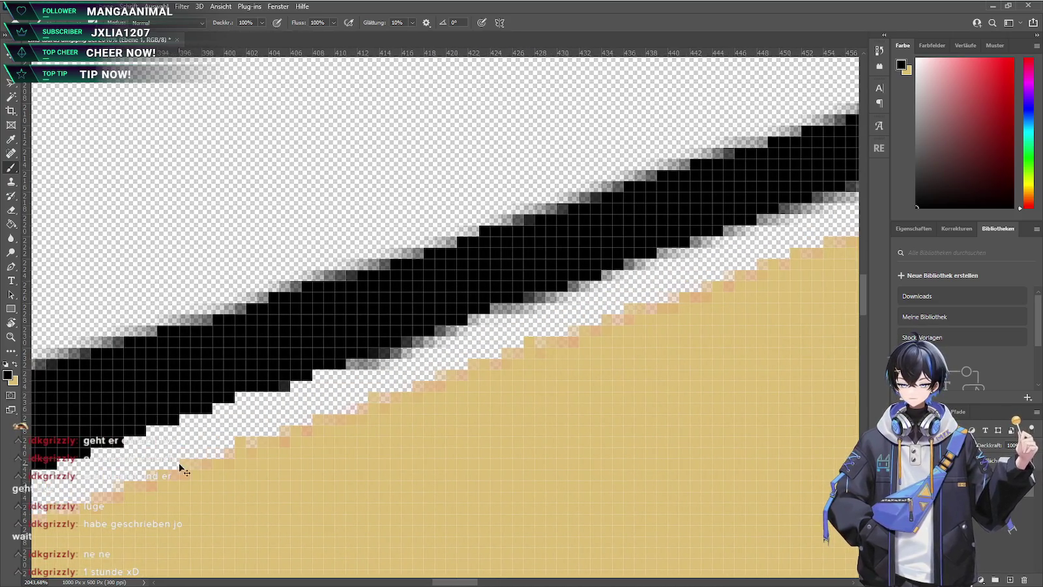
pyautogui.moveTo(277, 373)
pyautogui.mouseDown()
pyautogui.moveTo(187, 400)
pyautogui.moveTo(244, 390)
pyautogui.mouseUp()
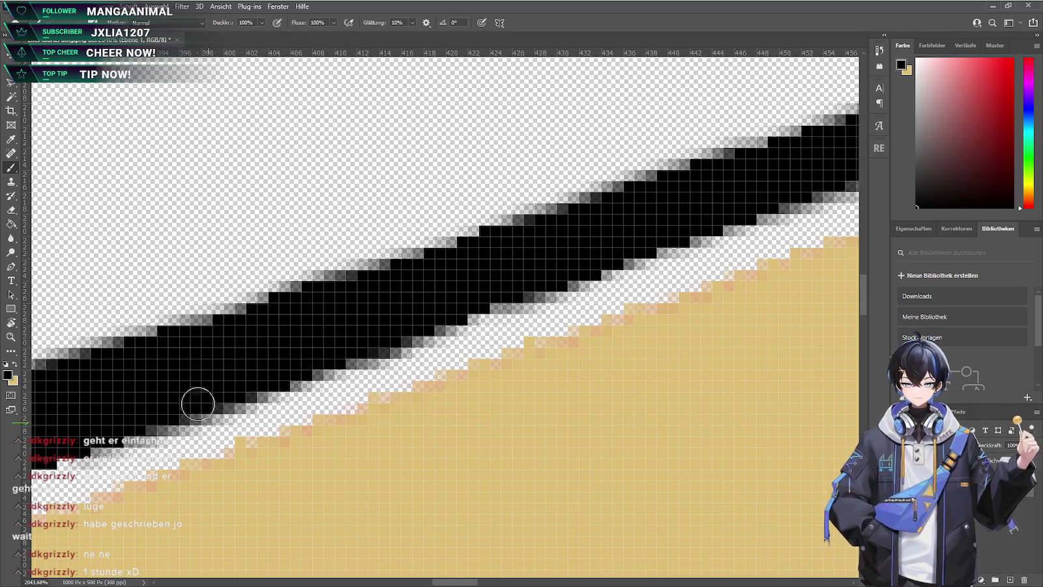
pyautogui.moveTo(163, 473); pyautogui.dragTo(234, 497)
pyautogui.scroll(-1, 343, 394)
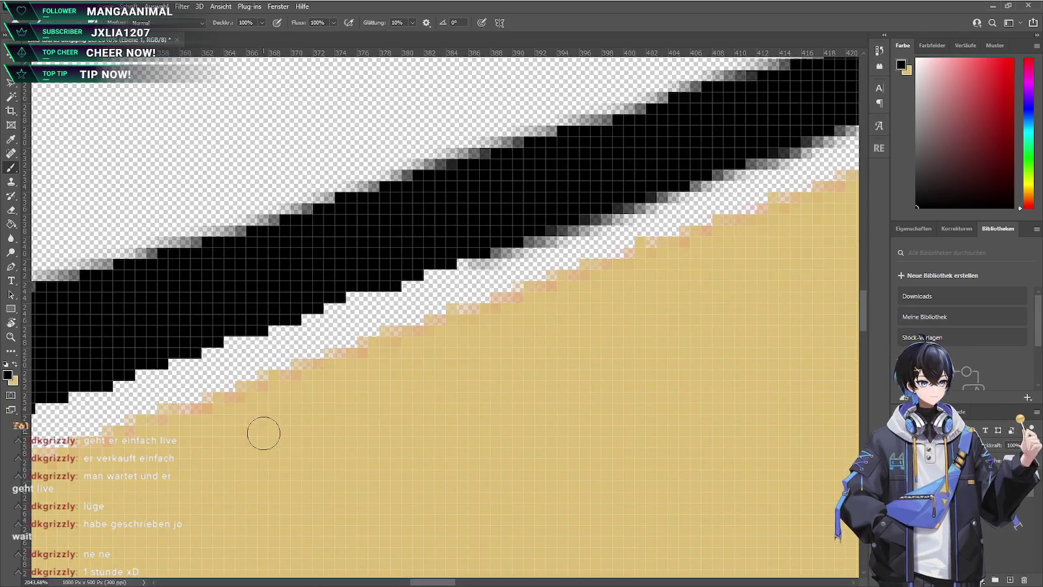
pyautogui.moveTo(165, 480); pyautogui.dragTo(480, 282)
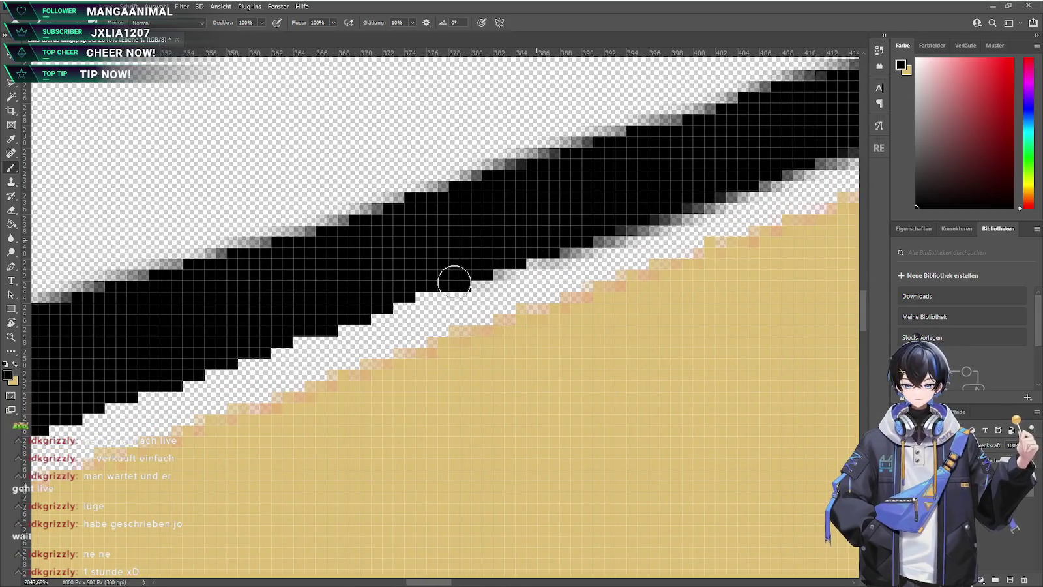
pyautogui.moveTo(358, 304); pyautogui.dragTo(158, 369)
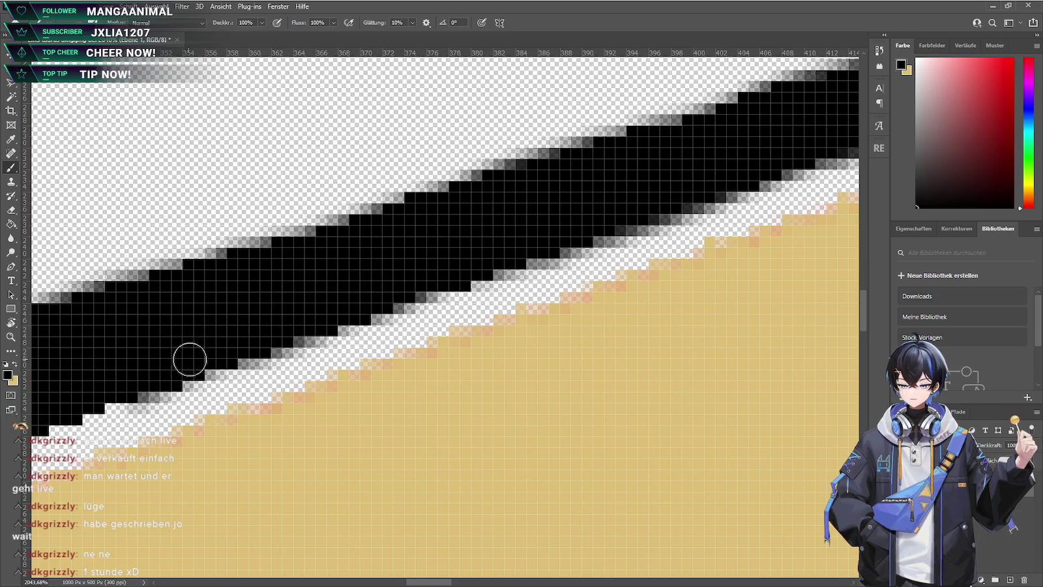
# Add a soft grey stroke on the lower edge, toggling undo and redo to compare
pyautogui.hscroll(-3, 182, 465)
pyautogui.hscroll(-3, 191, 476)
pyautogui.hscroll(-3, 170, 483)
pyautogui.hscroll(-3, 154, 489)
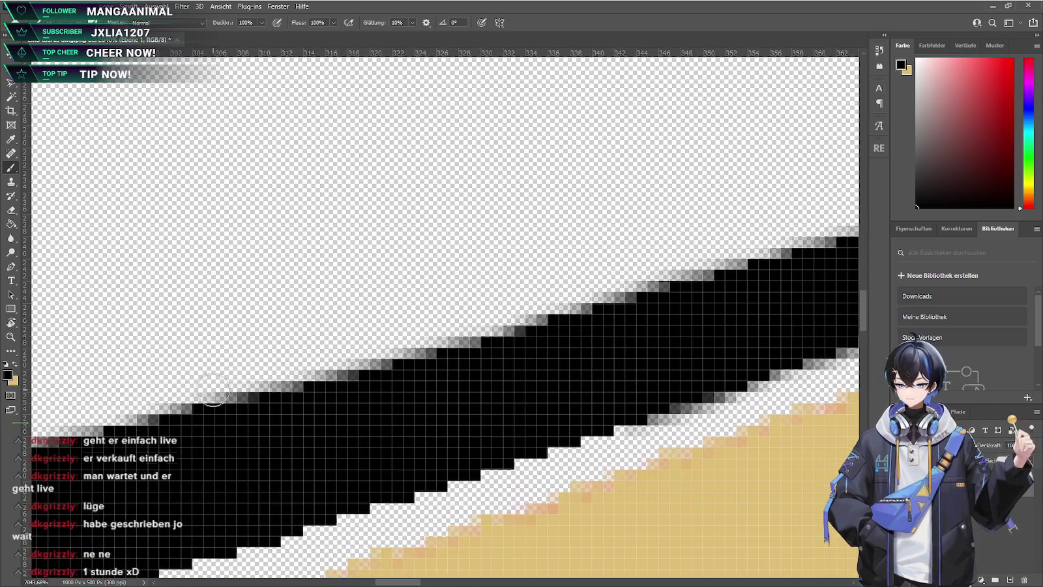
pyautogui.scroll(-5, 296, 345)
pyautogui.hscroll(-2, 296, 345)
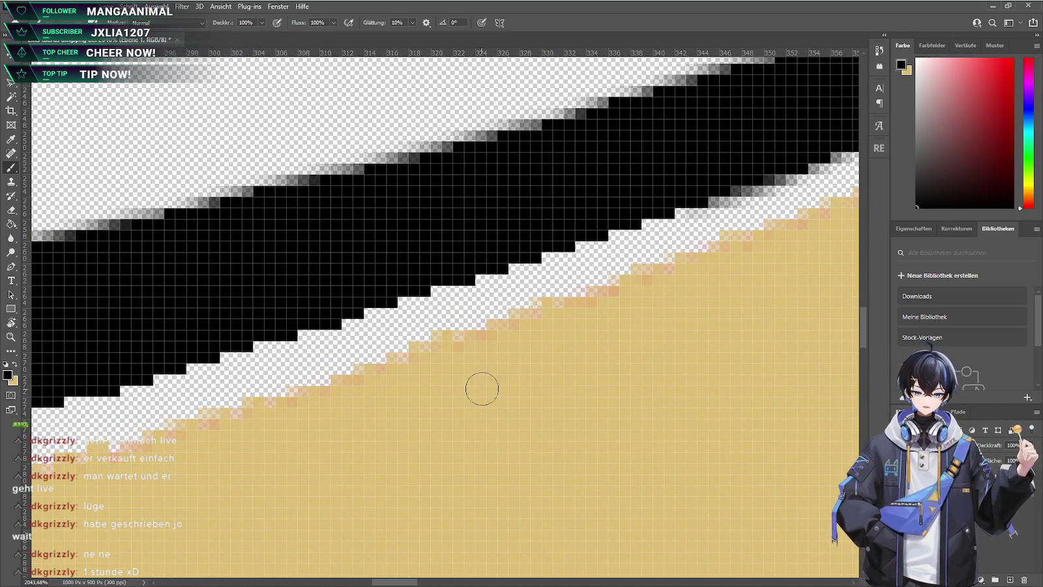
pyautogui.moveTo(640, 203)
pyautogui.mouseDown()
pyautogui.moveTo(596, 221)
pyautogui.moveTo(660, 212)
pyautogui.moveTo(398, 283)
pyautogui.mouseUp()
pyautogui.hotkey('ctrl', 'z')
pyautogui.hotkey('ctrl', 'z')
pyautogui.hotkey('ctrl', 'shift', 'z')
pyautogui.hotkey('ctrl', 'z')
pyautogui.hotkey('ctrl', 'shift', 'z')
pyautogui.hotkey('ctrl', 'z')
pyautogui.hotkey('ctrl', 'shift', 'z')
pyautogui.hotkey('ctrl', 'shift', 'z')
pyautogui.hotkey('ctrl', 'z')
pyautogui.hotkey('ctrl', 'shift', 'z')
pyautogui.hotkey('ctrl', 'z')
pyautogui.hotkey('ctrl', 'shift', 'z')
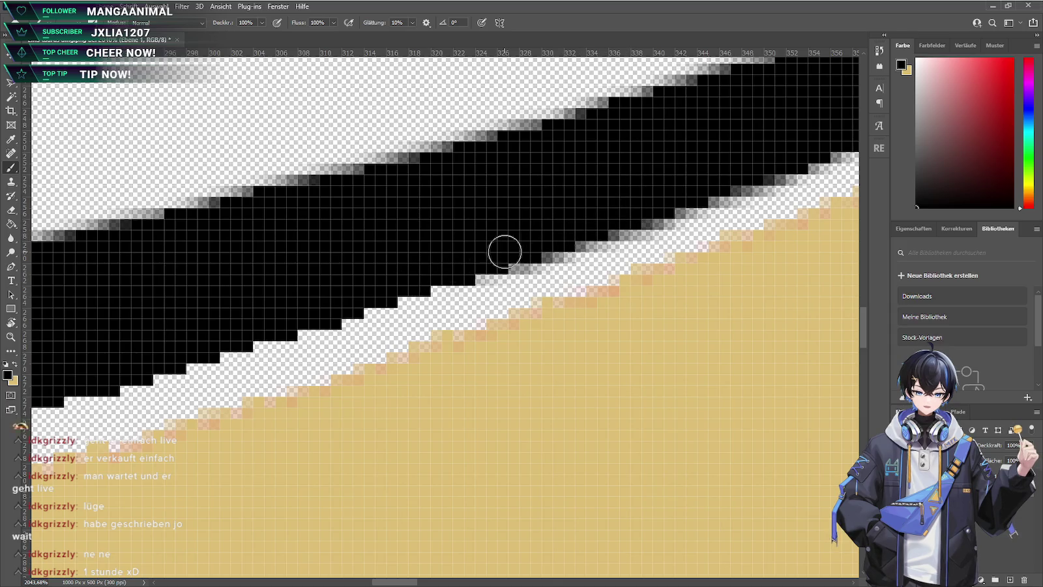
# Paint grey and black pixels along the stripe's lower edge further left
pyautogui.moveTo(409, 296)
pyautogui.mouseDown()
pyautogui.moveTo(433, 282)
pyautogui.moveTo(84, 385)
pyautogui.moveTo(122, 380)
pyautogui.moveTo(165, 416)
pyautogui.moveTo(282, 416)
pyautogui.moveTo(186, 431)
pyautogui.mouseUp()
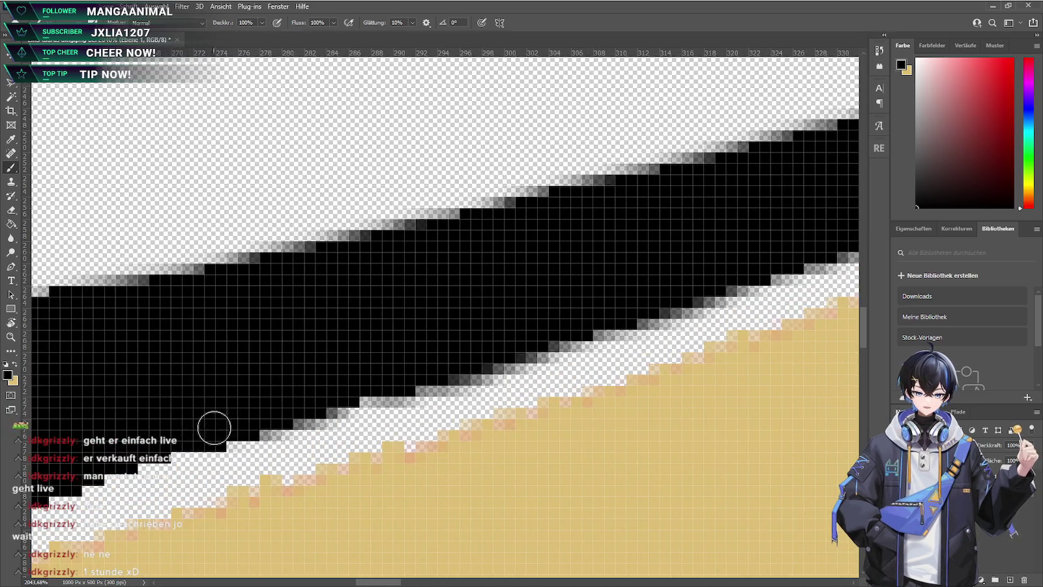
pyautogui.moveTo(263, 428)
pyautogui.mouseDown()
pyautogui.moveTo(45, 492)
pyautogui.moveTo(115, 470)
pyautogui.mouseUp()
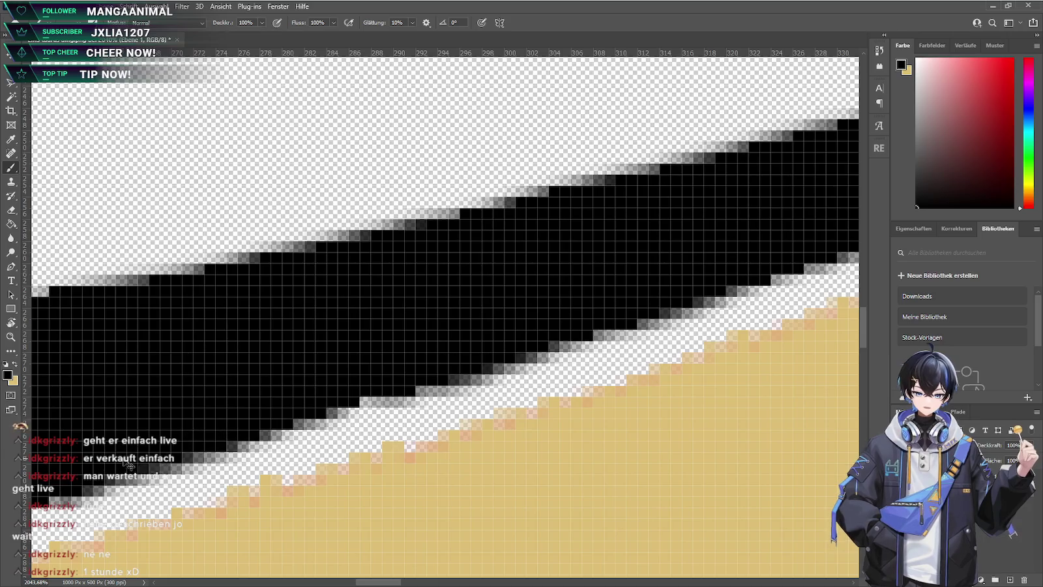
pyautogui.keyDown('ctrl'); pyautogui.hscroll(-5, 195, 470); pyautogui.keyUp('ctrl')
pyautogui.keyDown('ctrl'); pyautogui.hscroll(-5, 156, 510); pyautogui.keyUp('ctrl')
pyautogui.scroll(-3, 157, 510)
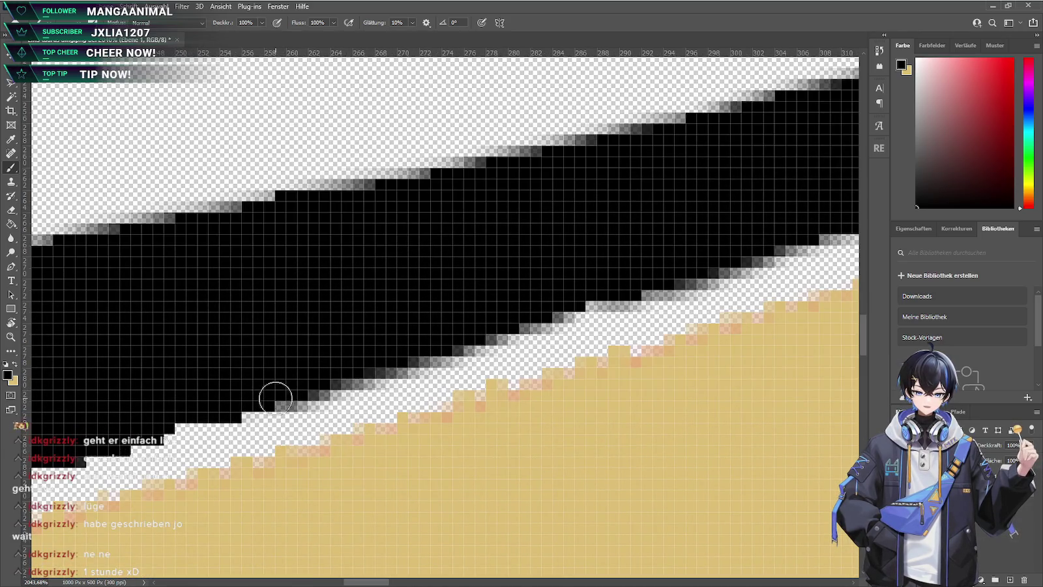
pyautogui.moveTo(158, 422)
pyautogui.mouseDown()
pyautogui.moveTo(210, 415)
pyautogui.moveTo(83, 450)
pyautogui.moveTo(205, 424)
pyautogui.mouseUp()
# Fill remaining gaps in the stripe's lower edge with black toward the left
pyautogui.keyDown('ctrl'); pyautogui.hscroll(-3, 205, 424); pyautogui.keyUp('ctrl')
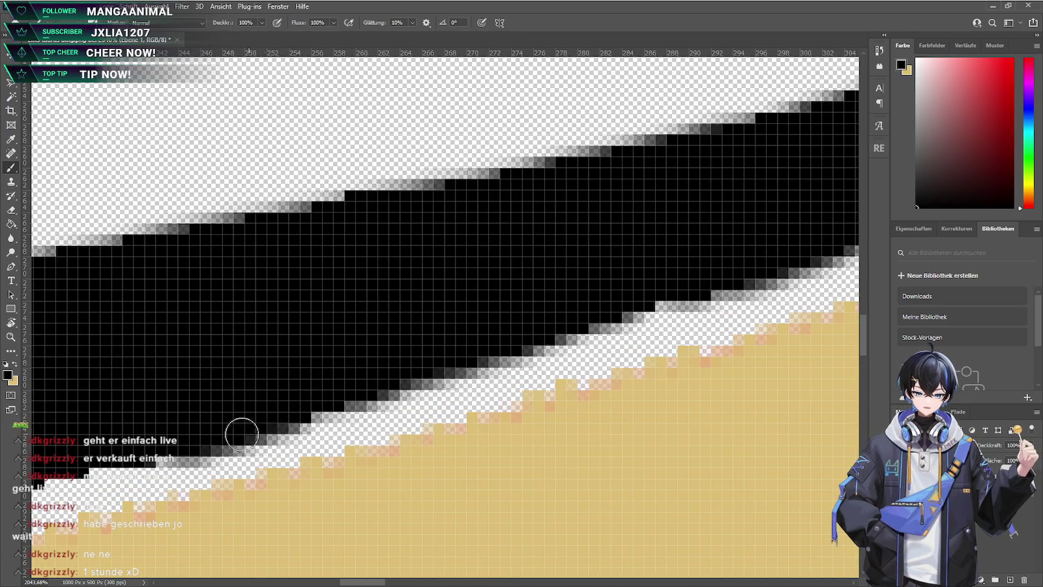
pyautogui.keyDown('ctrl'); pyautogui.hscroll(-3, 261, 432); pyautogui.keyUp('ctrl')
pyautogui.keyDown('ctrl'); pyautogui.hscroll(-6, 261, 431); pyautogui.keyUp('ctrl')
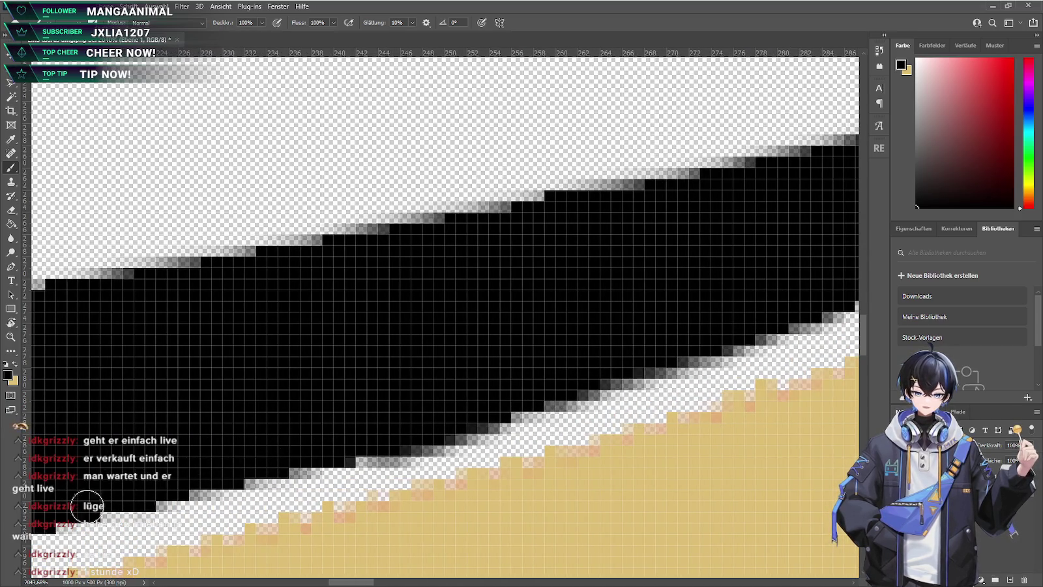
pyautogui.keyDown('ctrl'); pyautogui.hscroll(-6, 264, 531); pyautogui.keyUp('ctrl')
pyautogui.keyDown('ctrl'); pyautogui.hscroll(-4, 264, 531); pyautogui.keyUp('ctrl')
pyautogui.scroll(-5, 232, 368)
pyautogui.moveTo(177, 343)
pyautogui.mouseDown()
pyautogui.moveTo(154, 349)
pyautogui.moveTo(245, 342)
pyautogui.moveTo(65, 375)
pyautogui.mouseUp()
# Soften the stripe's lower edge with grey pixels and darken the adjacent ones
pyautogui.hscroll(-3, 131, 420)
pyautogui.hscroll(-3, 176, 420)
pyautogui.hscroll(-3, 221, 420)
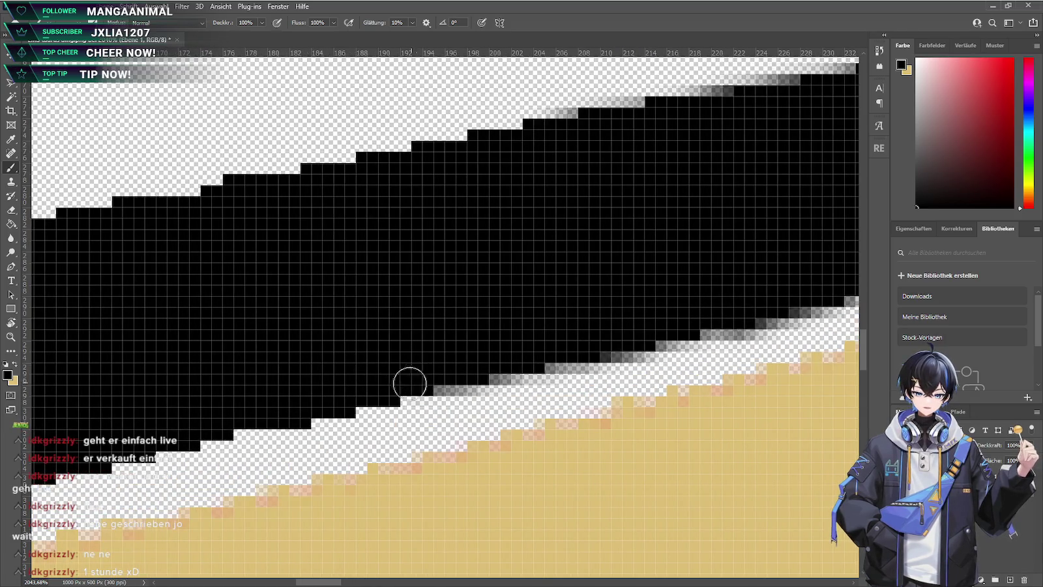
pyautogui.moveTo(295, 401); pyautogui.dragTo(339, 403)
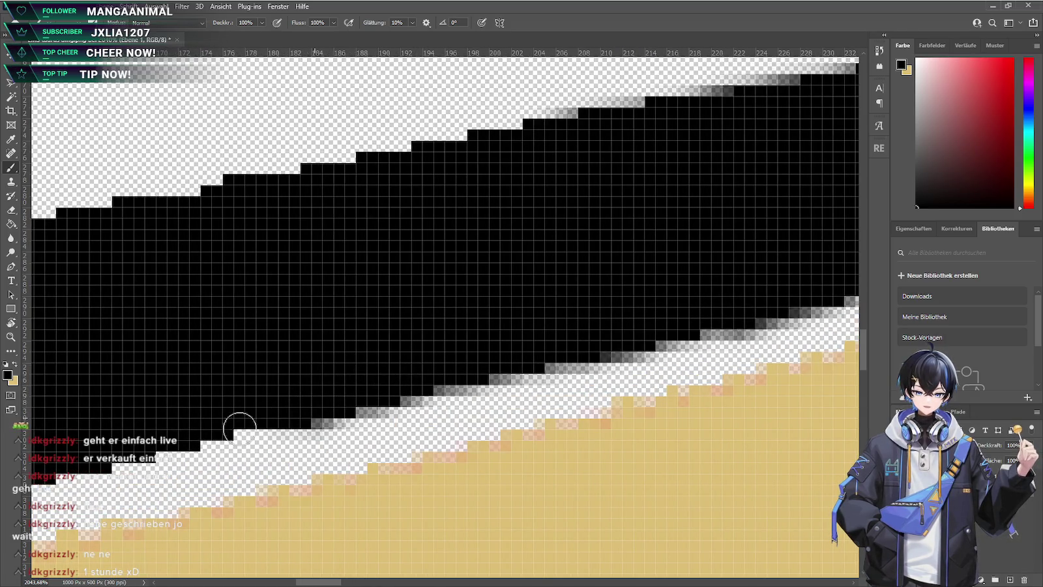
pyautogui.moveTo(263, 425); pyautogui.dragTo(168, 437)
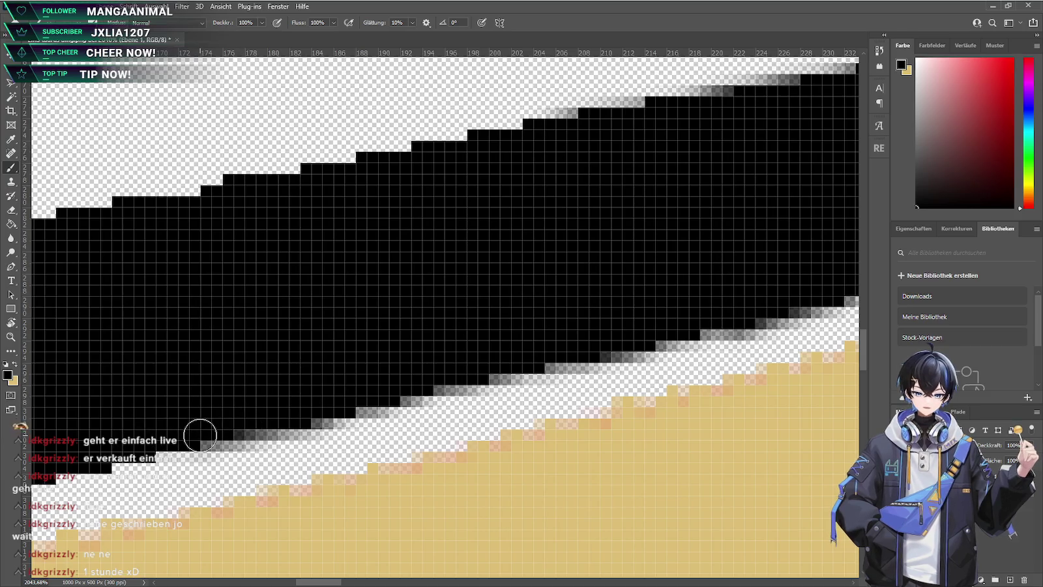
pyautogui.scroll(2, 197, 463)
pyautogui.scroll(-1, 196, 489)
# Smooth the next stretch of the lower edge with grey and darken its boundary pixels
pyautogui.moveTo(196, 490); pyautogui.dragTo(274, 513)
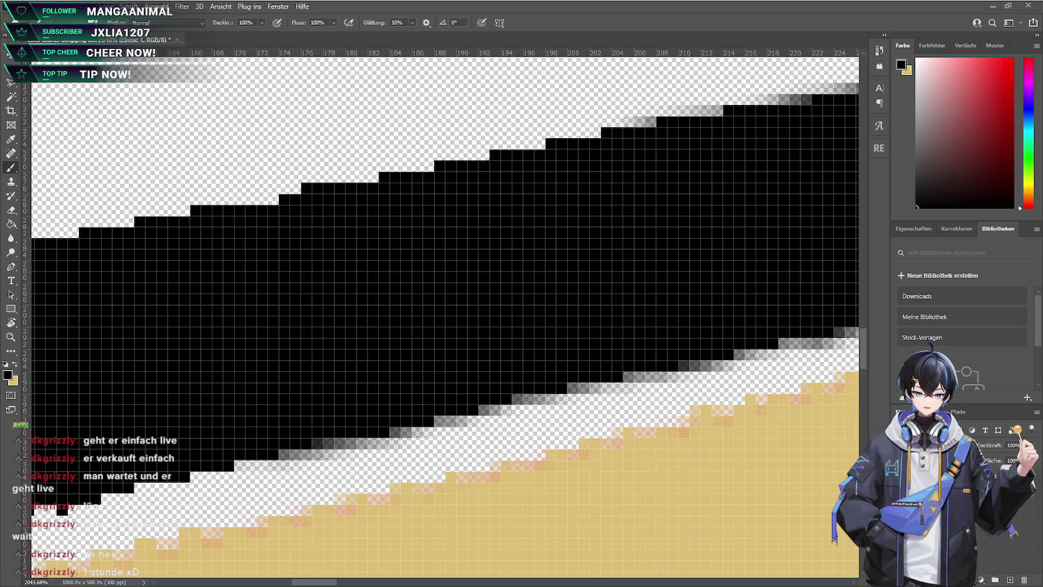
pyautogui.moveTo(196, 404)
pyautogui.mouseDown()
pyautogui.moveTo(232, 372)
pyautogui.moveTo(246, 393)
pyautogui.mouseUp()
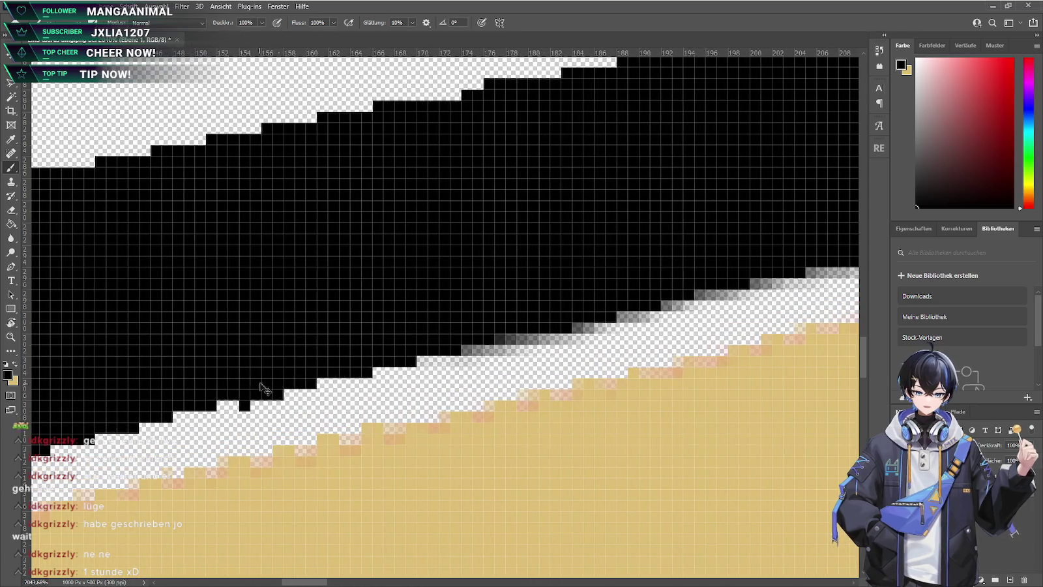
pyautogui.moveTo(448, 340); pyautogui.dragTo(215, 393)
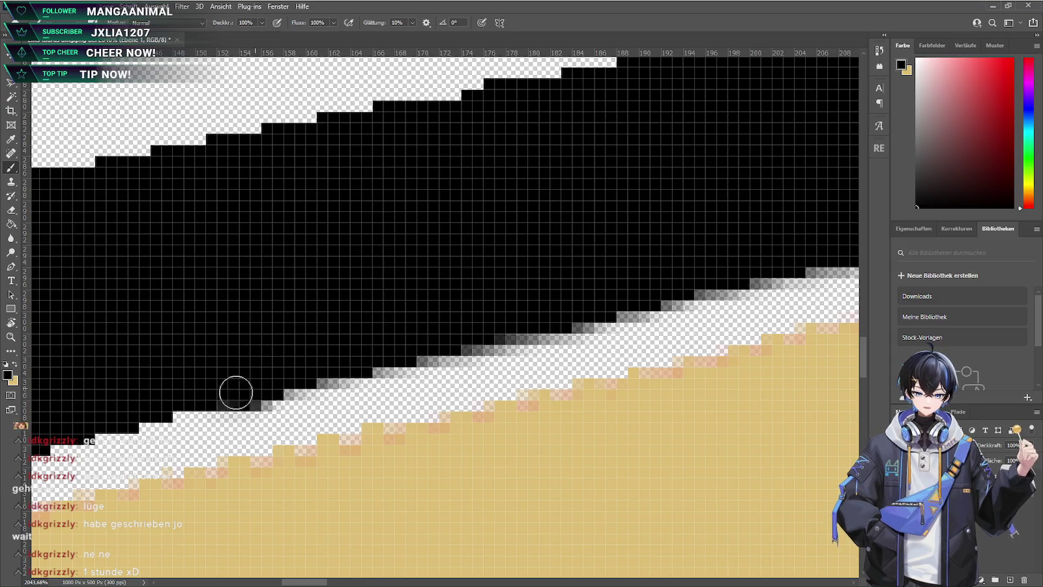
pyautogui.moveTo(202, 398); pyautogui.dragTo(96, 426)
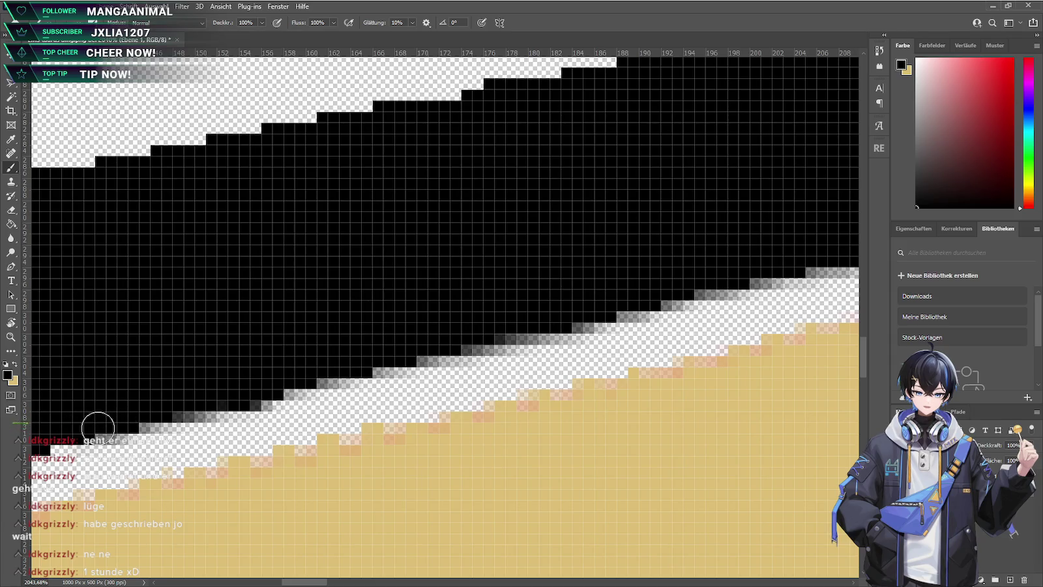
# Darken more edge pixels along the lower boundary further left above the gold band
pyautogui.scroll(-5, 213, 423)
pyautogui.hscroll(-2, 252, 454)
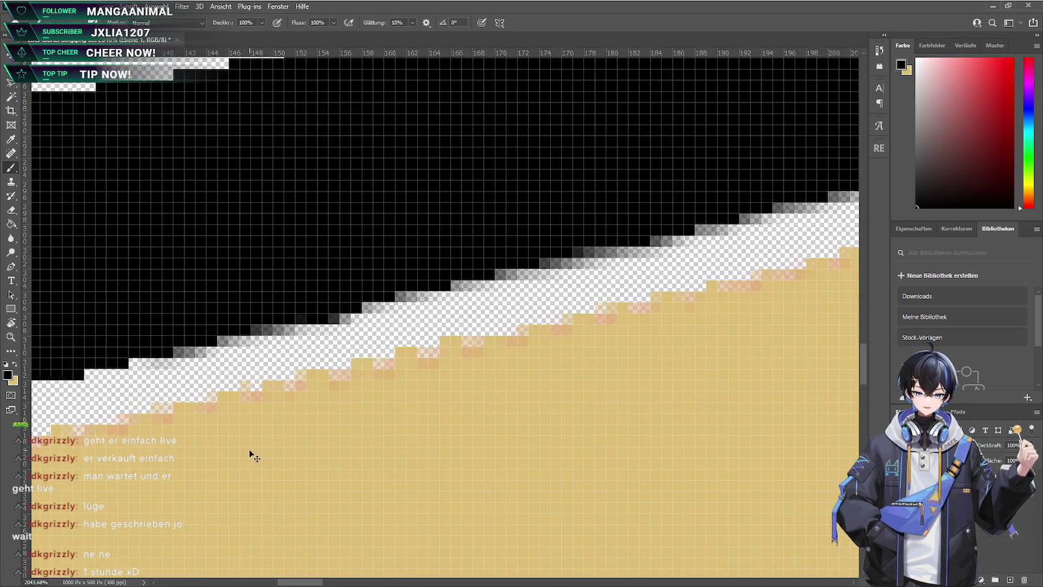
pyautogui.hscroll(-3, 252, 454)
pyautogui.hscroll(-2, 252, 454)
pyautogui.hscroll(-3, 391, 397)
pyautogui.hscroll(-1, 391, 397)
pyautogui.moveTo(531, 349); pyautogui.dragTo(324, 379)
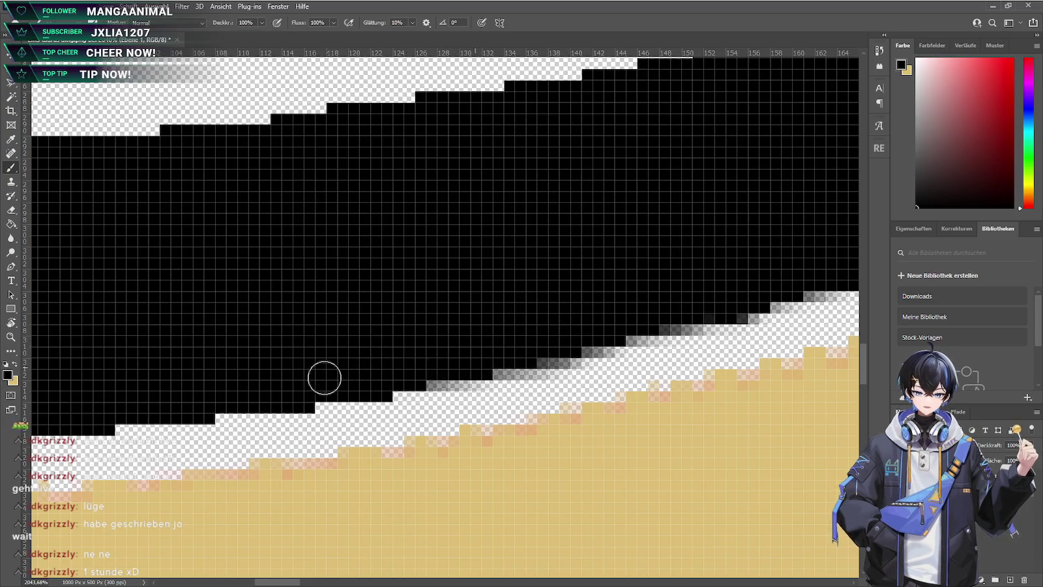
pyautogui.moveTo(414, 377)
pyautogui.mouseDown()
pyautogui.moveTo(277, 396)
pyautogui.moveTo(303, 403)
pyautogui.moveTo(83, 418)
pyautogui.moveTo(151, 411)
pyautogui.mouseUp()
pyautogui.hscroll(-8, 261, 411)
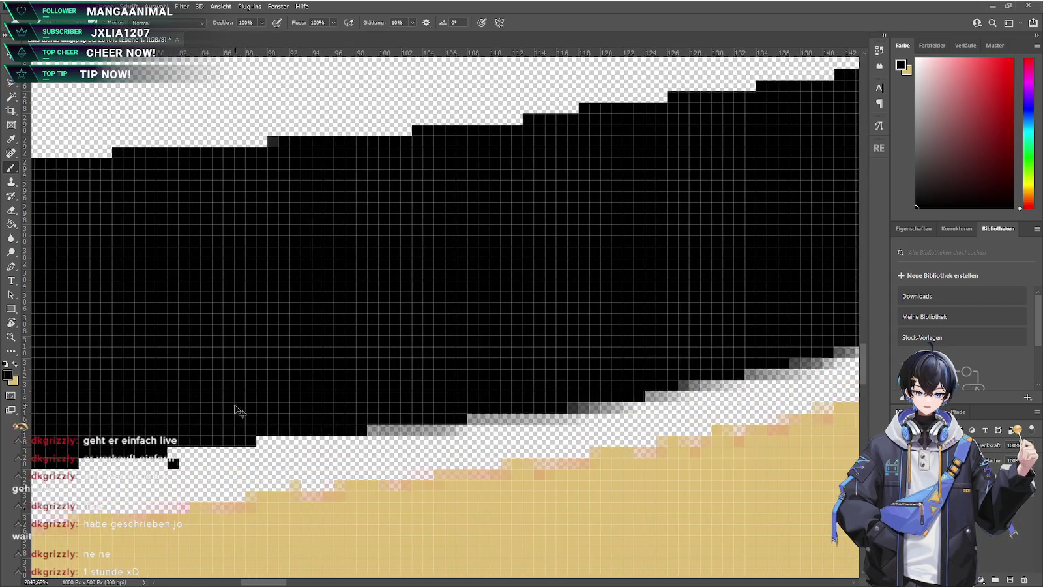
# Erase a stray black pixel and soften the stripe's lower edge with grey anti-aliasing
pyautogui.press('e')
pyautogui.click(241, 463)
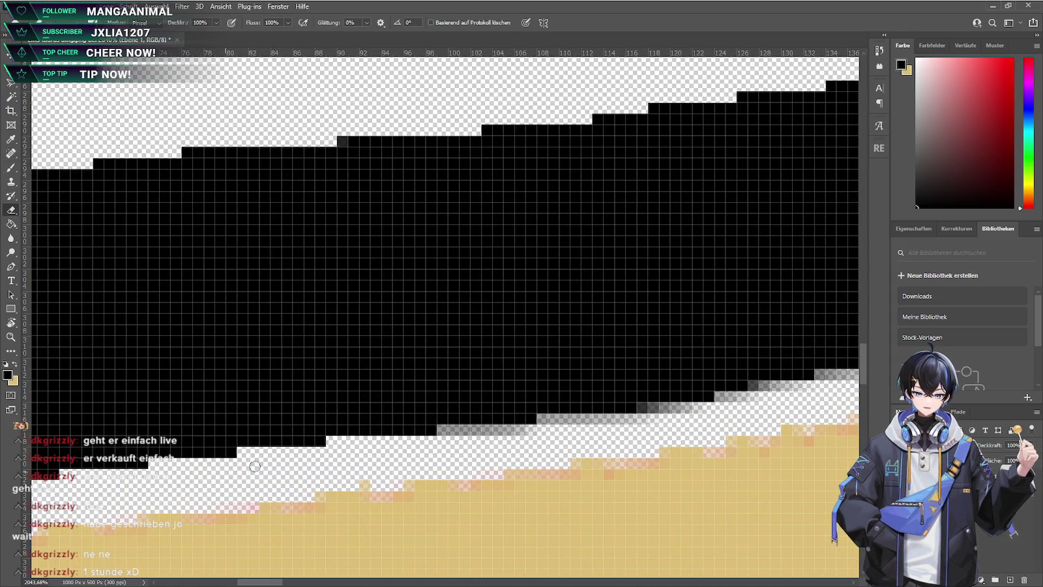
pyautogui.press('b')
pyautogui.moveTo(404, 434)
pyautogui.mouseDown()
pyautogui.moveTo(284, 427)
pyautogui.moveTo(309, 431)
pyautogui.moveTo(77, 444)
pyautogui.mouseUp()
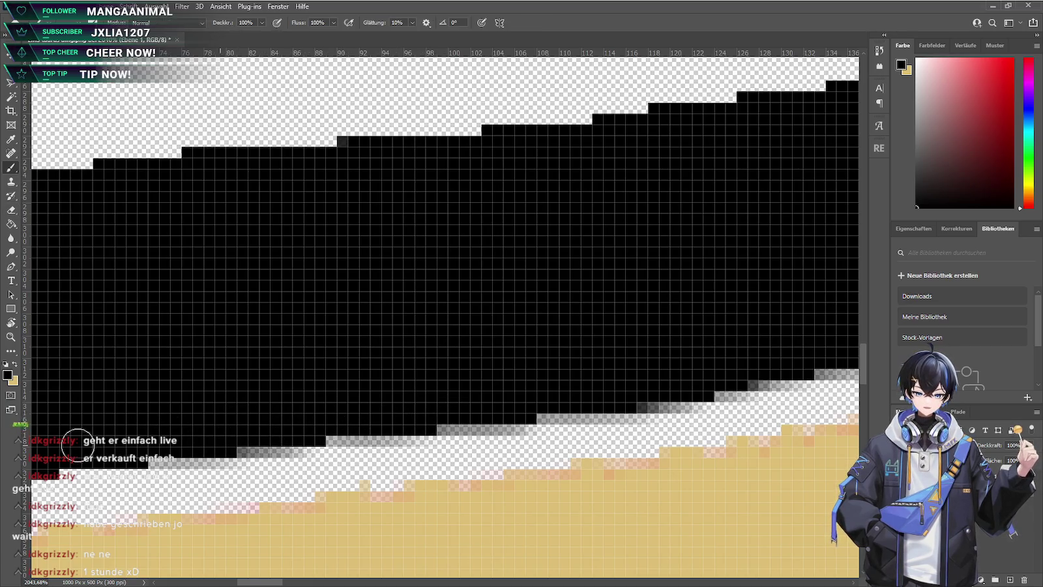
pyautogui.hscroll(-3, 159, 472)
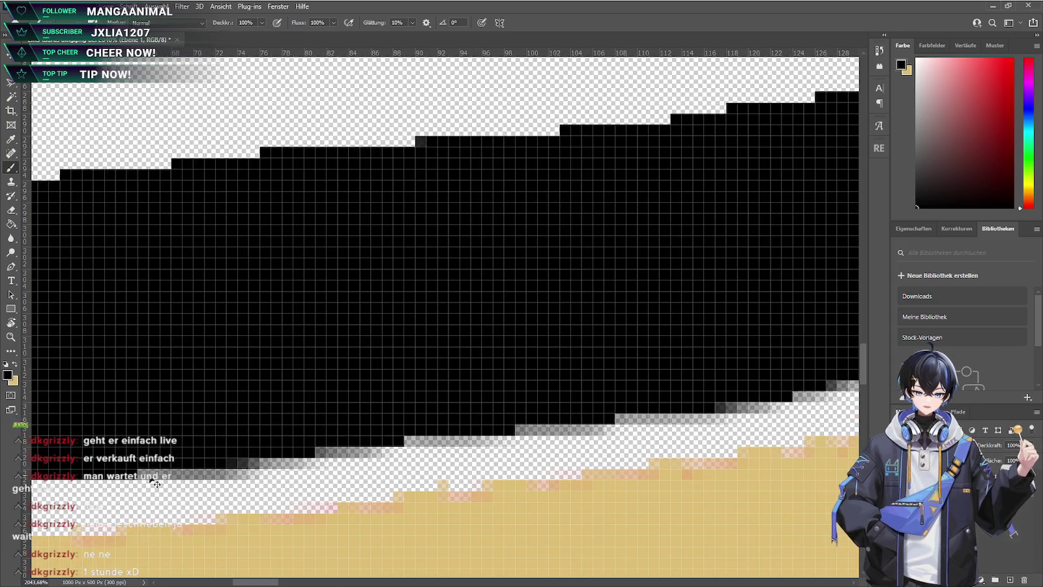
pyautogui.hscroll(-3, 166, 479)
pyautogui.hscroll(-3, 166, 479)
pyautogui.hscroll(-3, 277, 505)
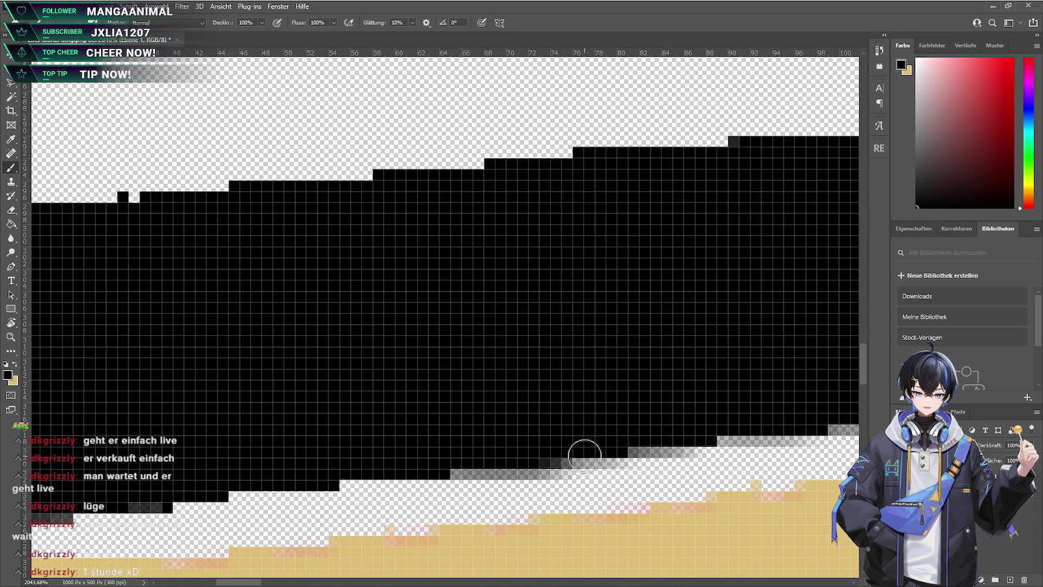
pyautogui.moveTo(584, 455); pyautogui.dragTo(682, 440)
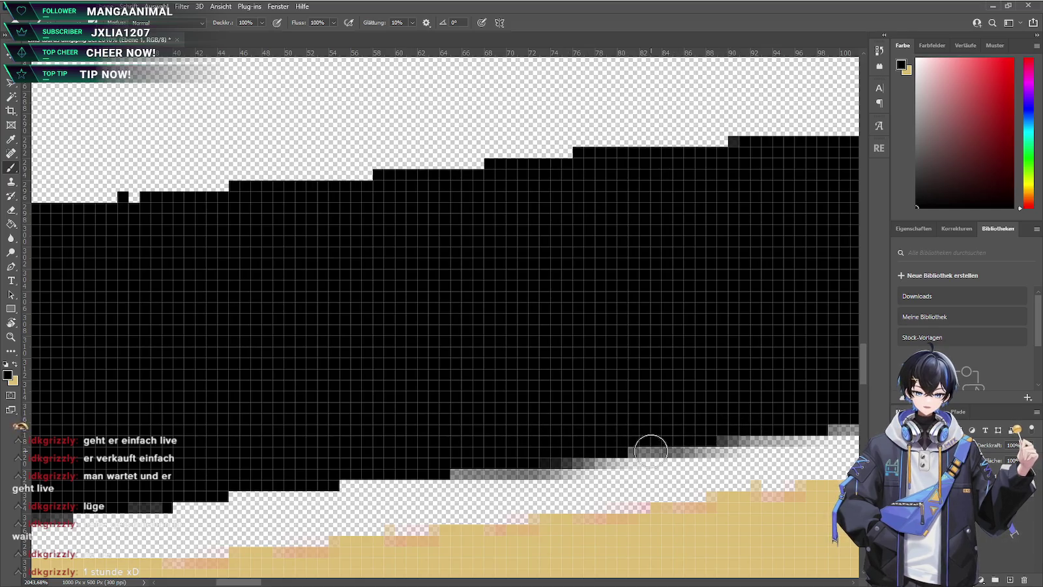
pyautogui.scroll(-3, 579, 456)
pyautogui.moveTo(443, 368)
pyautogui.mouseDown()
pyautogui.moveTo(224, 384)
pyautogui.moveTo(349, 384)
pyautogui.moveTo(267, 394)
pyautogui.mouseUp()
pyautogui.hscroll(-5, 284, 401)
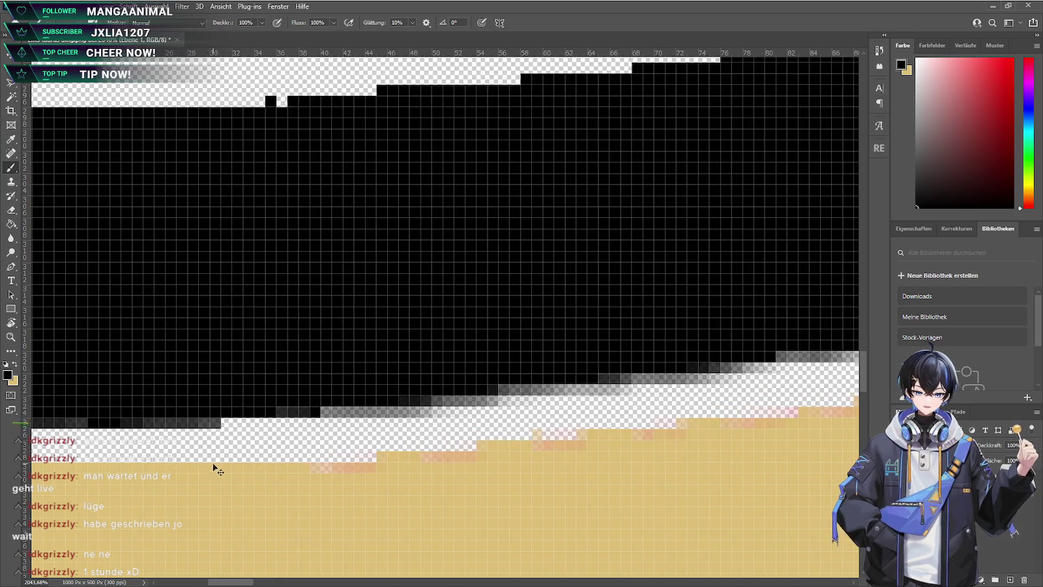
pyautogui.moveTo(373, 397); pyautogui.dragTo(135, 408)
pyautogui.hscroll(-2, 146, 436)
pyautogui.hscroll(-2, 155, 452)
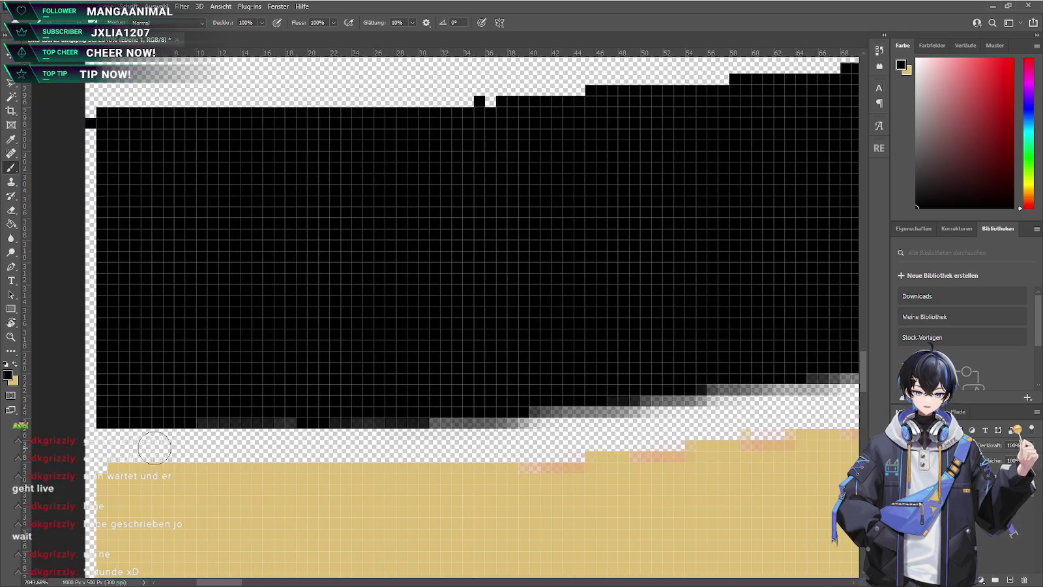
# Restore an accidentally erased pixel and start anti-aliasing the stripe's stepped top edge in grey
pyautogui.press('e')
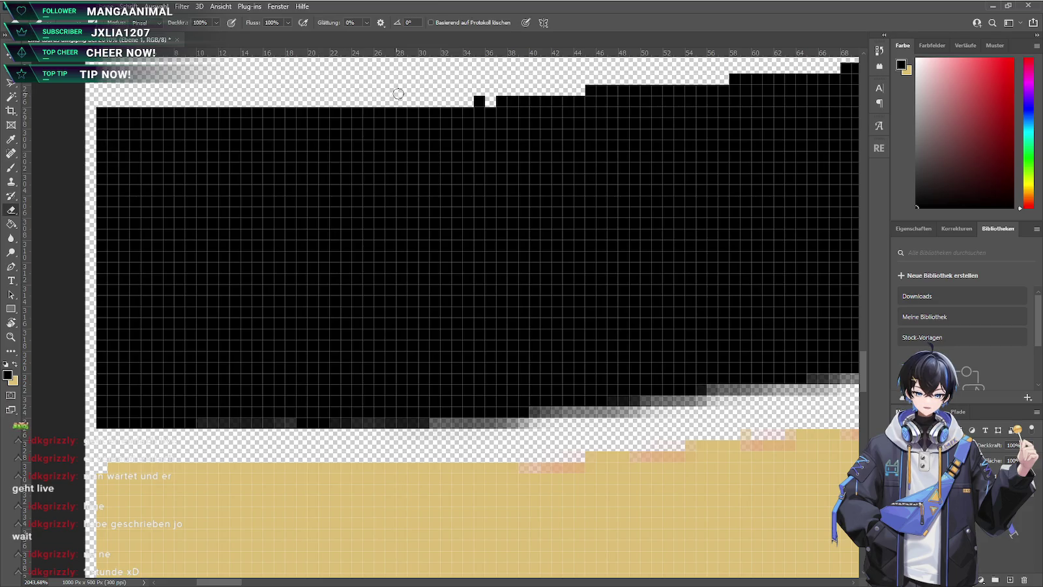
pyautogui.hotkey('ctrl', 'z')
pyautogui.press('b')
pyautogui.moveTo(460, 120)
pyautogui.mouseDown()
pyautogui.moveTo(415, 110)
pyautogui.moveTo(443, 120)
pyautogui.moveTo(643, 103)
pyautogui.moveTo(685, 109)
pyautogui.moveTo(608, 130)
pyautogui.moveTo(485, 196)
pyautogui.mouseUp()
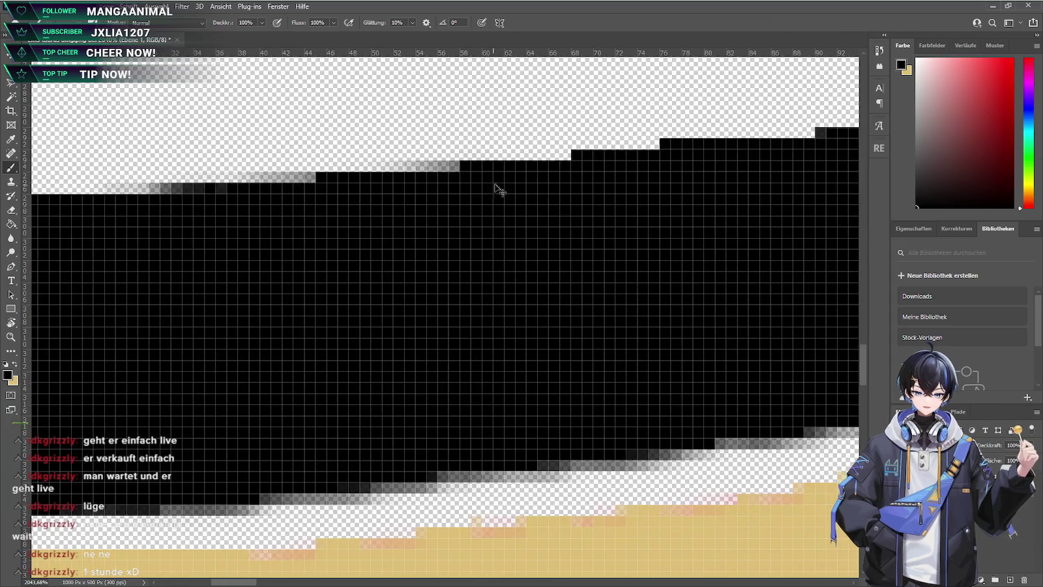
pyautogui.hotkey('ctrl', 'z')
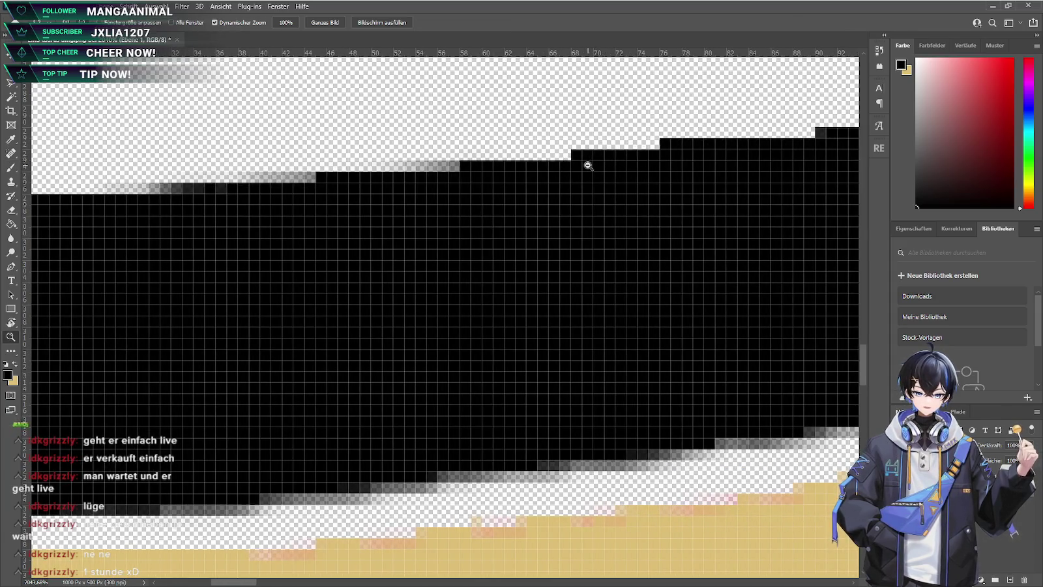
pyautogui.moveTo(556, 169)
pyautogui.mouseDown()
pyautogui.moveTo(453, 176)
pyautogui.moveTo(529, 176)
pyautogui.moveTo(729, 144)
pyautogui.moveTo(582, 174)
pyautogui.mouseUp()
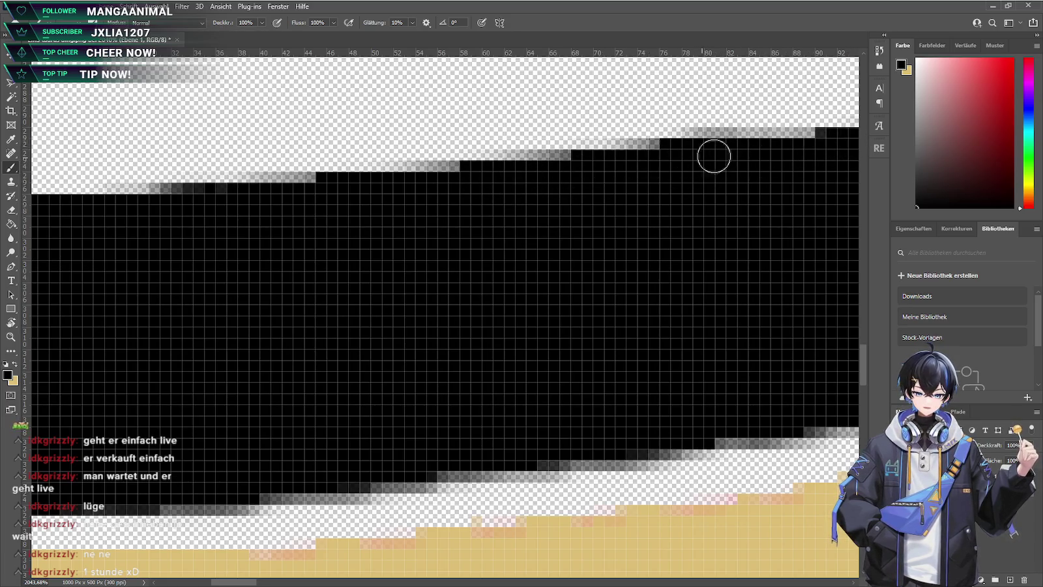
pyautogui.hscroll(5, 795, 246)
pyautogui.hscroll(5, 718, 215)
pyautogui.scroll(2, 654, 261)
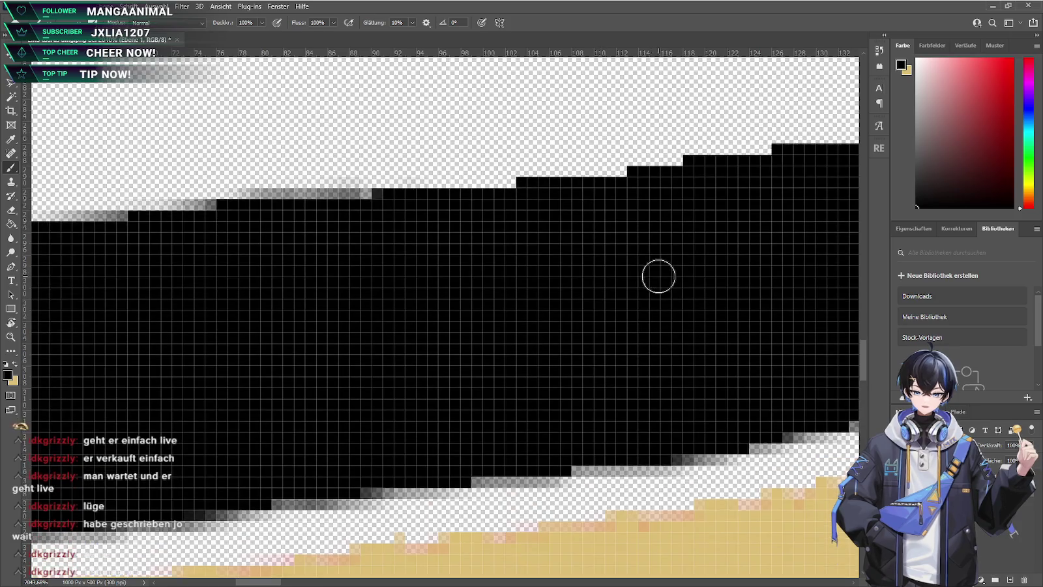
pyautogui.scroll(2, 654, 275)
# Continue softening the stripe's top edge with grey pixels across the rest of the image
pyautogui.moveTo(366, 274)
pyautogui.mouseDown()
pyautogui.moveTo(775, 237)
pyautogui.moveTo(646, 242)
pyautogui.moveTo(769, 225)
pyautogui.mouseUp()
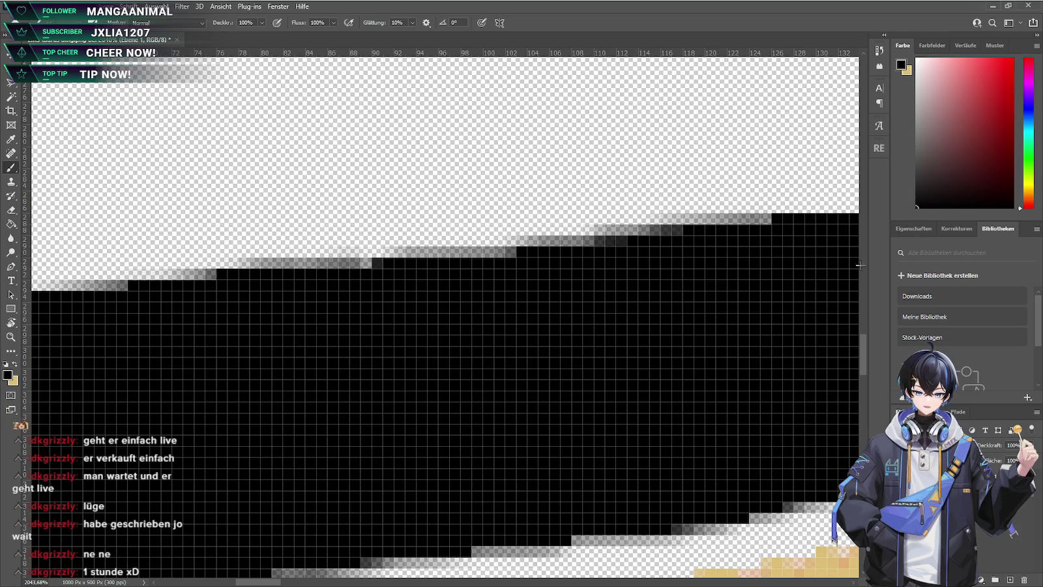
pyautogui.hscroll(4, 710, 326)
pyautogui.hscroll(3, 618, 268)
pyautogui.hscroll(2, 618, 267)
pyautogui.moveTo(488, 215)
pyautogui.mouseDown()
pyautogui.moveTo(778, 193)
pyautogui.moveTo(659, 211)
pyautogui.moveTo(834, 161)
pyautogui.mouseUp()
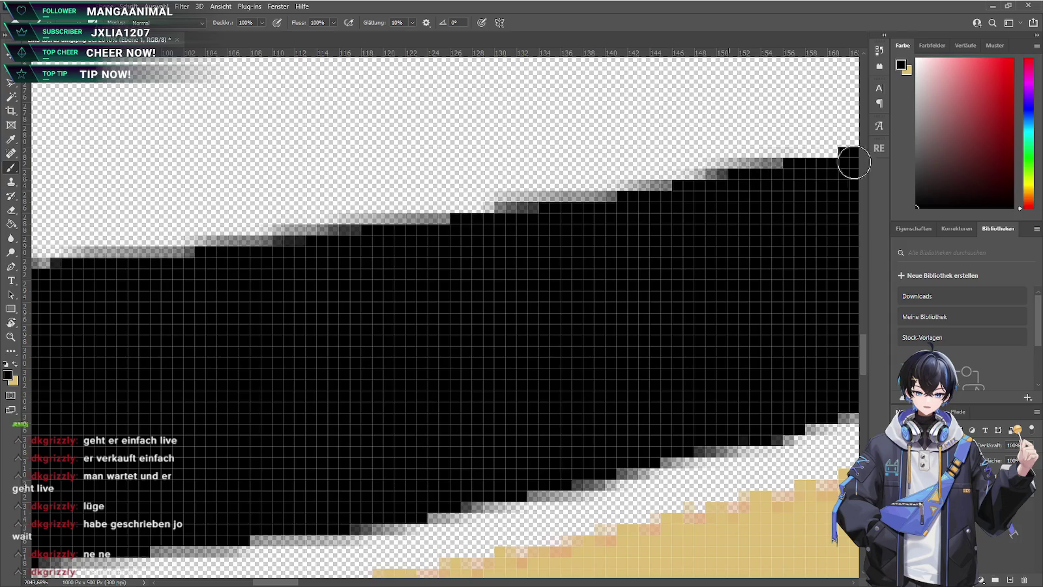
pyautogui.hscroll(3, 650, 261)
pyautogui.hscroll(3, 681, 264)
pyautogui.hscroll(3, 682, 265)
pyautogui.hscroll(2, 692, 280)
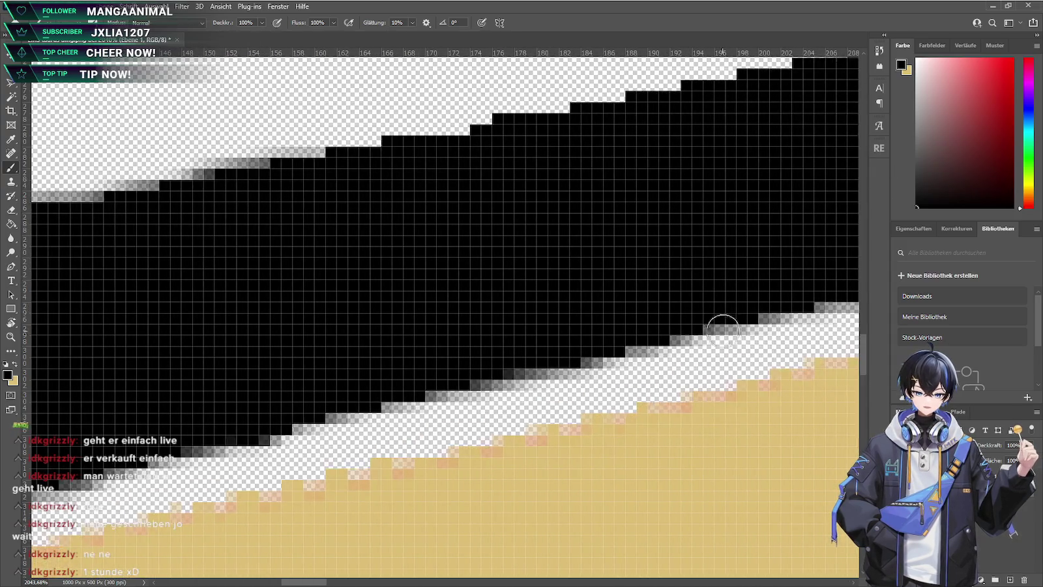
pyautogui.scroll(2, 719, 328)
pyautogui.moveTo(339, 274); pyautogui.dragTo(801, 195)
pyautogui.moveTo(675, 207); pyautogui.dragTo(841, 166)
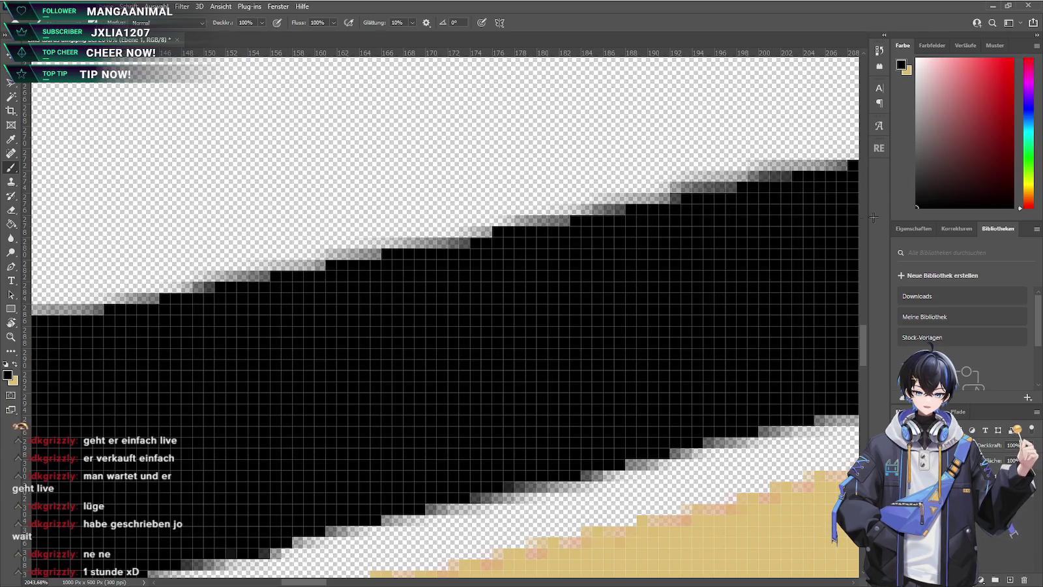
pyautogui.keyDown('alt'); pyautogui.scroll(-3, 722, 291); pyautogui.keyUp('alt')
pyautogui.keyDown('alt'); pyautogui.scroll(-2, 627, 337); pyautogui.keyUp('alt')
pyautogui.keyDown('alt'); pyautogui.scroll(-3, 626, 336); pyautogui.keyUp('alt')
pyautogui.keyDown('alt'); pyautogui.scroll(-3, 559, 366); pyautogui.keyUp('alt')
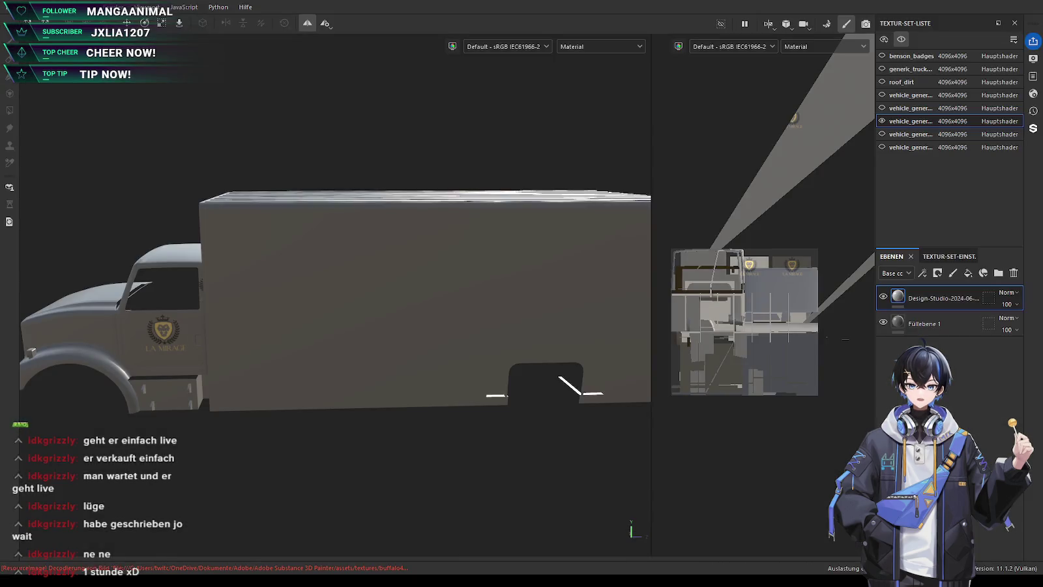
# Widen the 3D view, frame and orbit the truck's side box, then switch to ZModeler 3
pyautogui.moveTo(652, 310); pyautogui.dragTo(815, 310)
pyautogui.press('f')
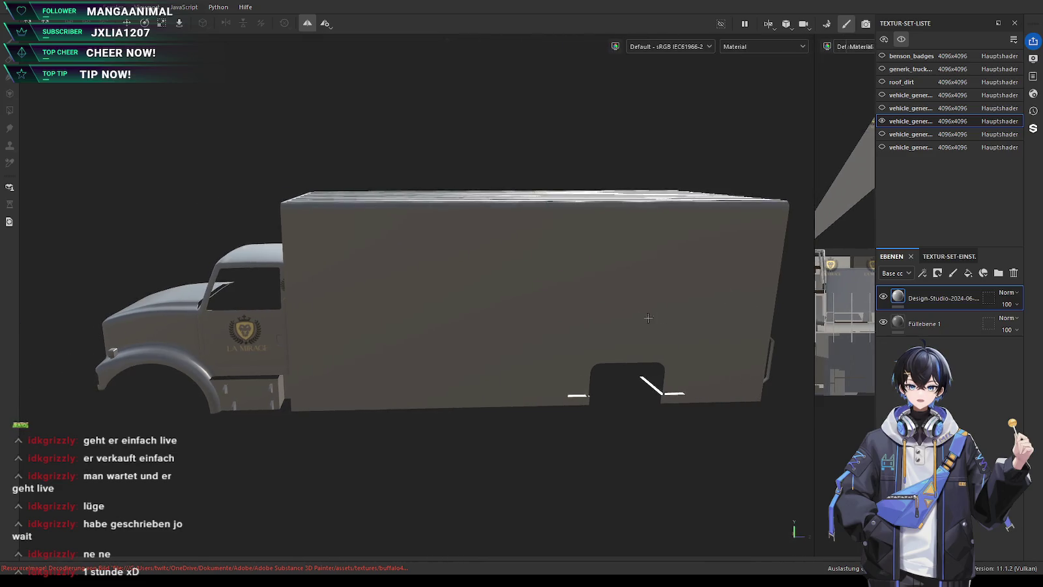
pyautogui.keyDown('alt'); pyautogui.moveTo(614, 308); pyautogui.dragTo(617, 308); pyautogui.keyUp('alt')
pyautogui.keyDown('alt'); pyautogui.moveTo(615, 307); pyautogui.dragTo(515, 294, button='middle'); pyautogui.keyUp('alt')
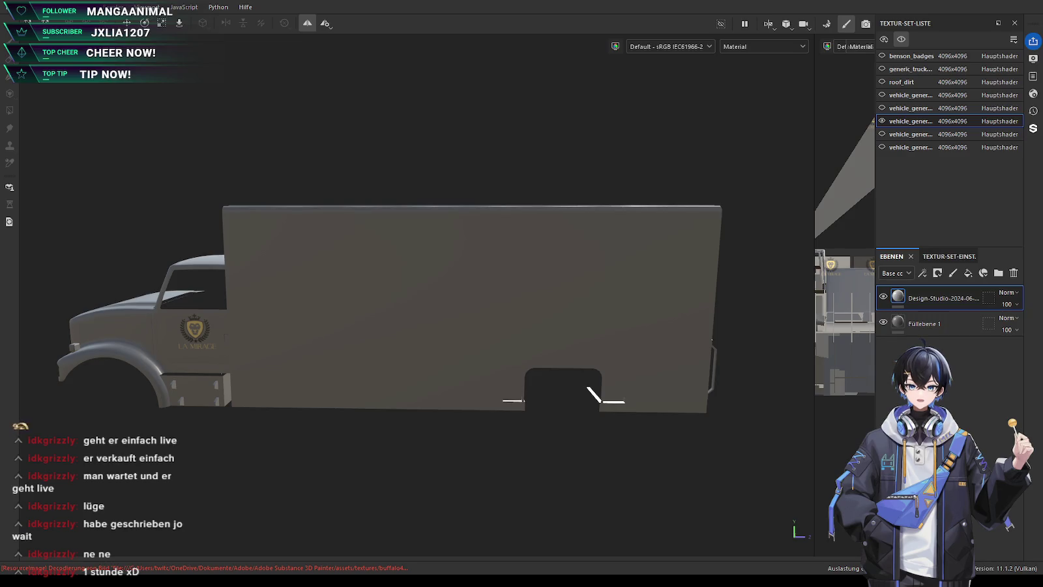
pyautogui.hotkey('alt', 'Tab')
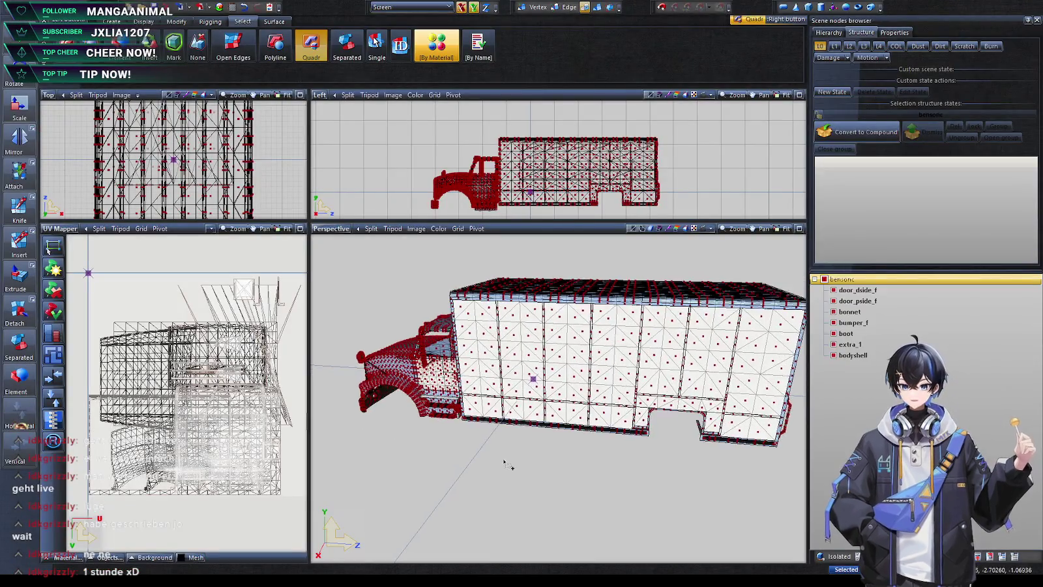
pyautogui.moveTo(491, 488)
pyautogui.mouseDown(button='middle')
pyautogui.moveTo(541, 474)
pyautogui.moveTo(515, 473)
pyautogui.mouseUp(button='middle')
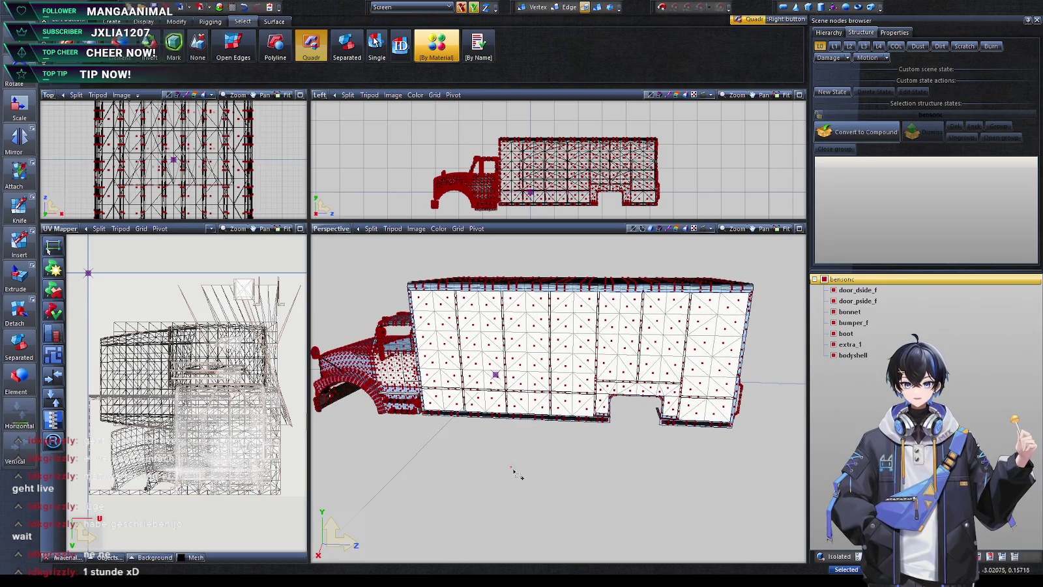
pyautogui.click(690, 379)
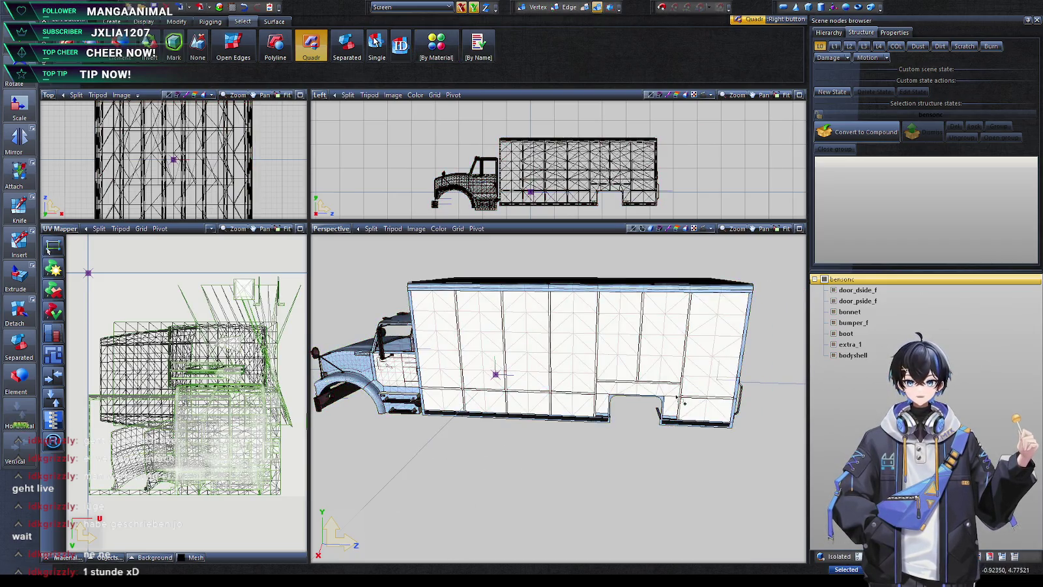
pyautogui.click(833, 344)
pyautogui.click(834, 344)
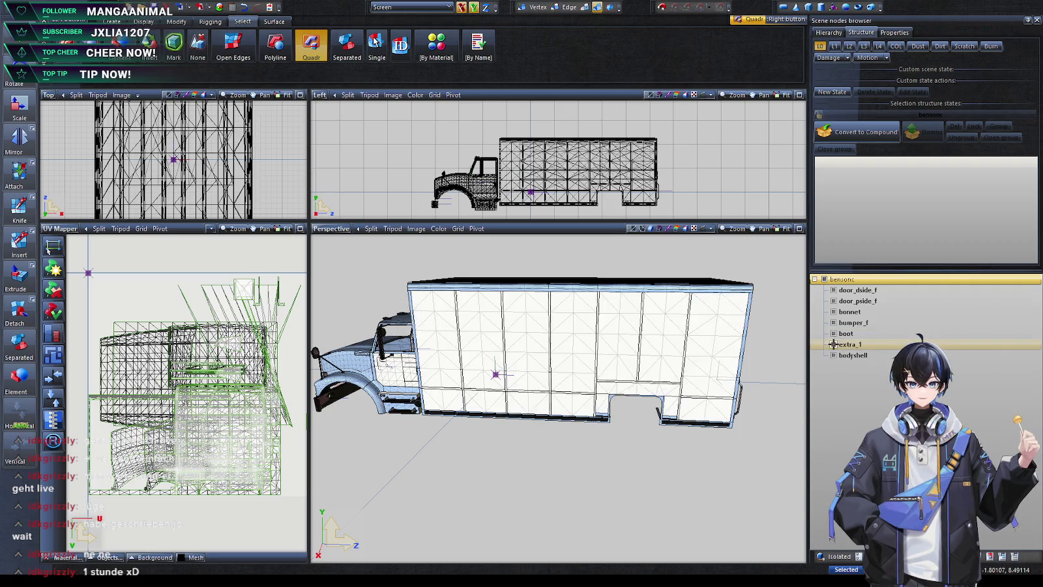
pyautogui.click(833, 356)
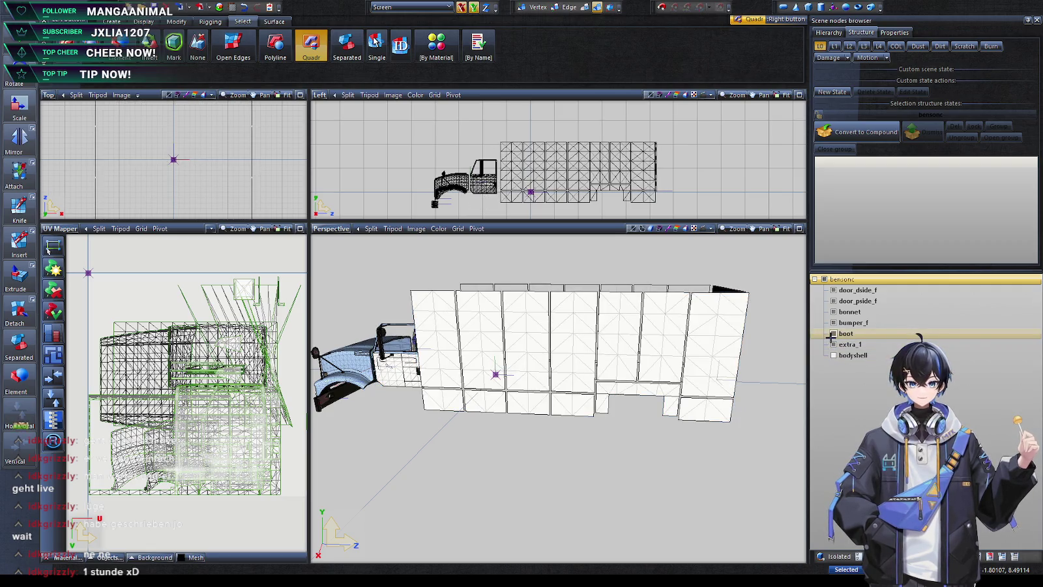
pyautogui.moveTo(782, 334); pyautogui.dragTo(728, 336, button='middle')
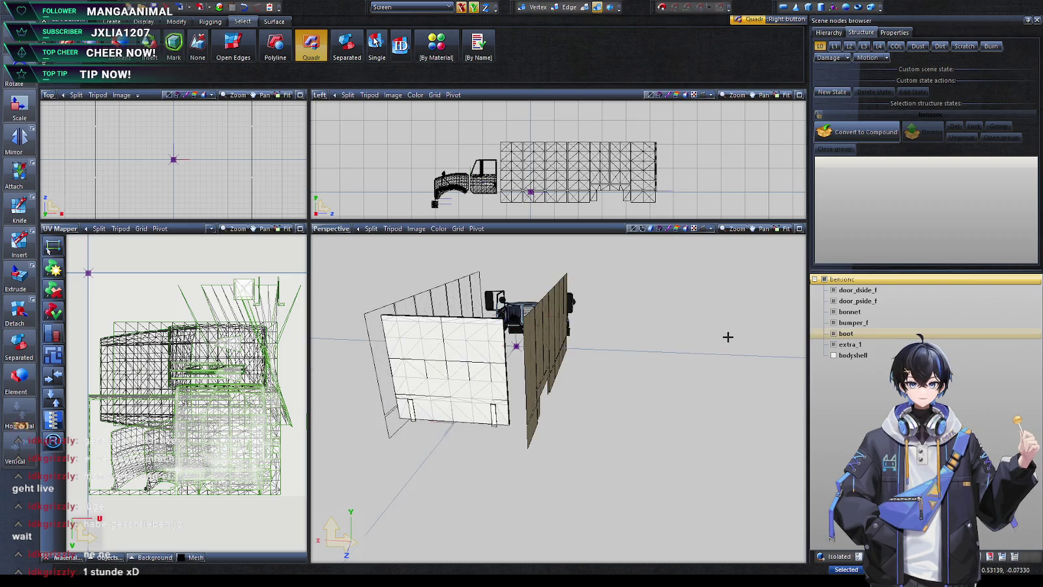
pyautogui.click(834, 323)
pyautogui.moveTo(783, 329)
pyautogui.mouseDown(button='middle')
pyautogui.moveTo(636, 330)
pyautogui.moveTo(704, 329)
pyautogui.mouseUp(button='middle')
pyautogui.click(851, 301)
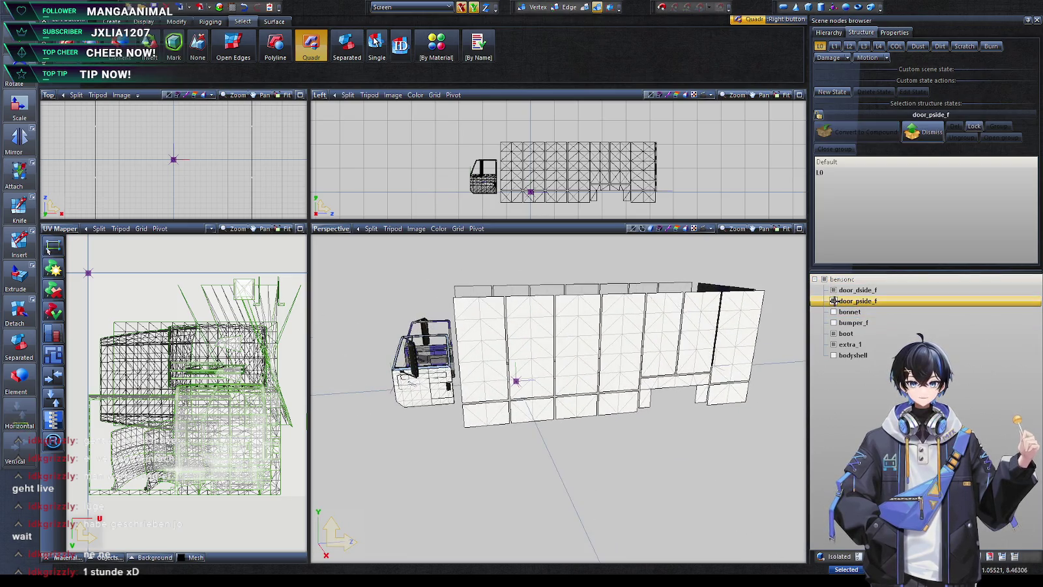
pyautogui.click(833, 301)
pyautogui.click(834, 300)
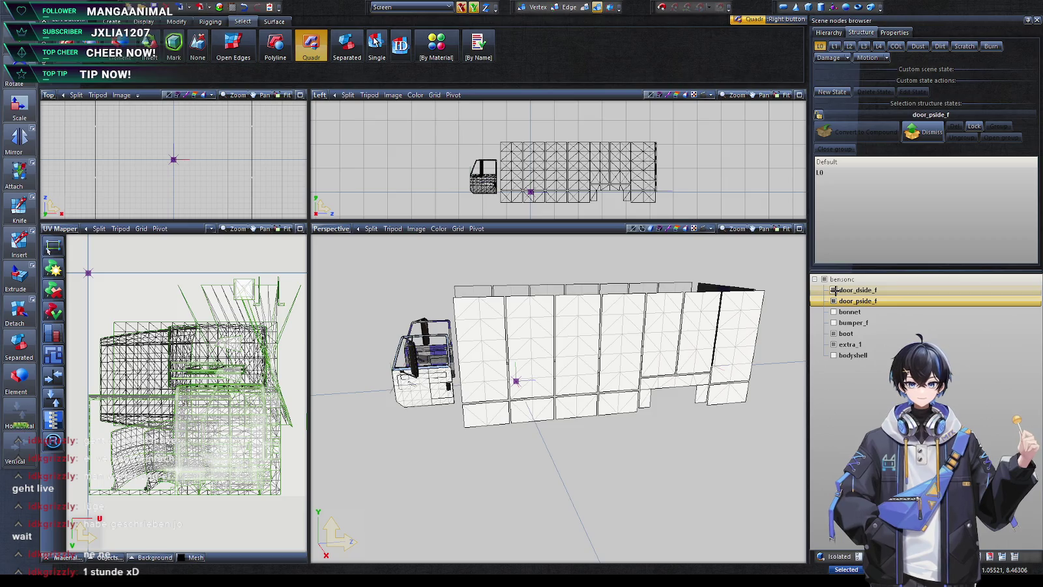
pyautogui.click(850, 312)
pyautogui.keyDown('ctrl'); pyautogui.click(853, 355); pyautogui.keyUp('ctrl')
pyautogui.keyDown('ctrl'); pyautogui.click(854, 322); pyautogui.keyUp('ctrl')
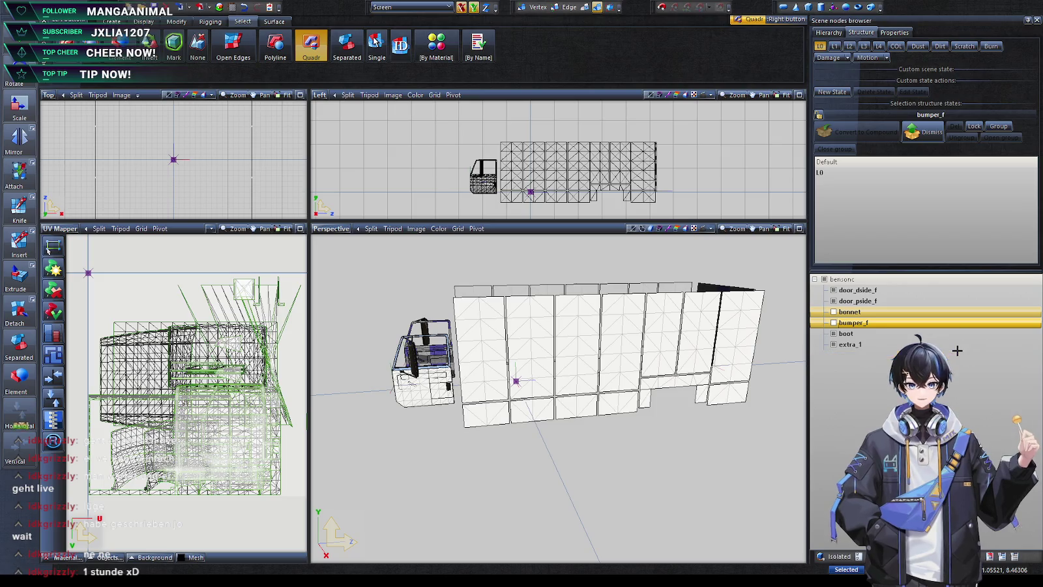
pyautogui.press('Delete')
pyautogui.click(527, 472)
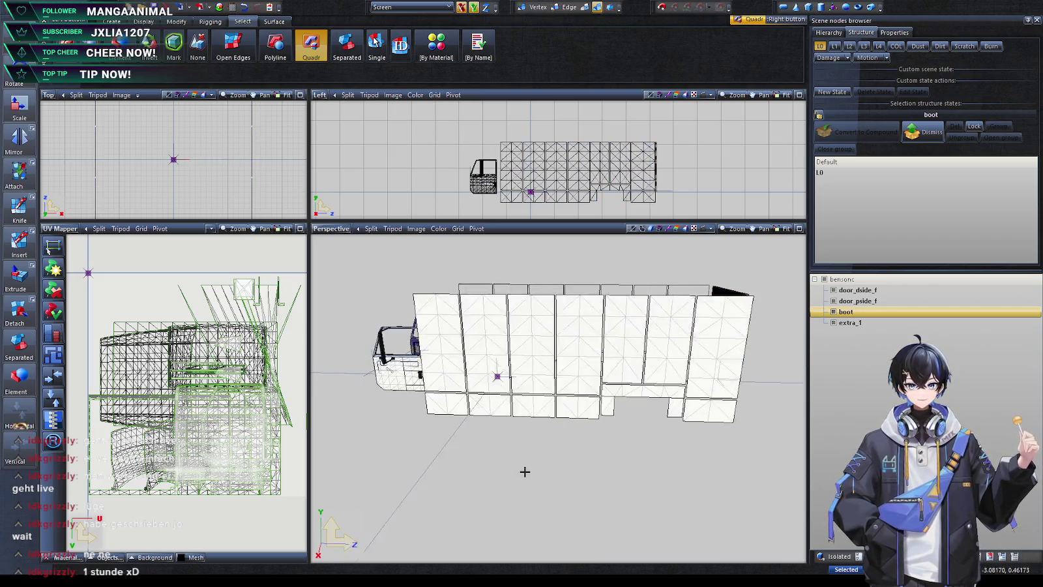
pyautogui.hotkey('ctrl', 'a')
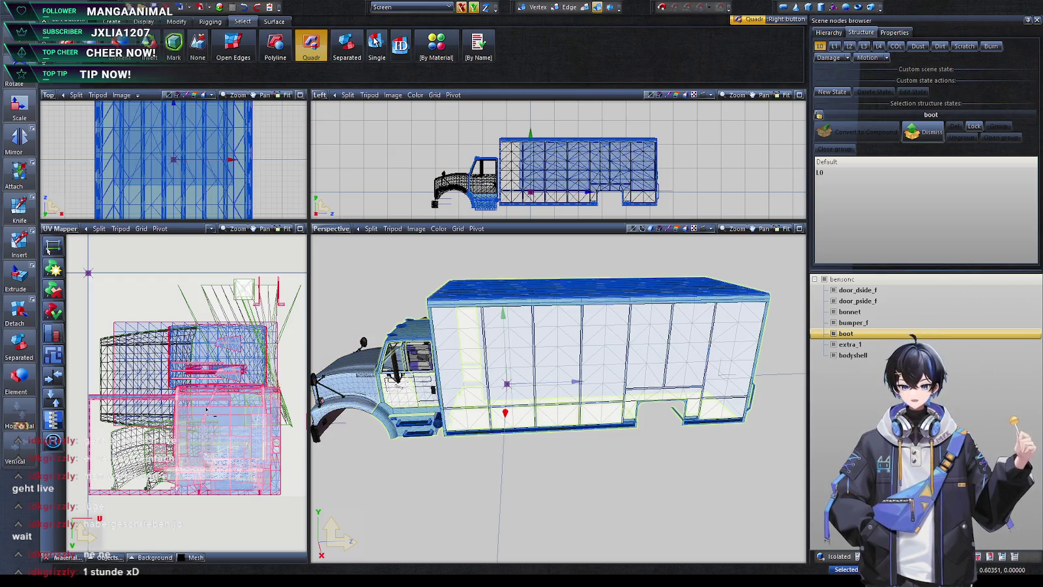
pyautogui.press('h')
# Hide bumper_f and bodyshell, then undo to bring them back
pyautogui.hotkey('ctrl', 'a')
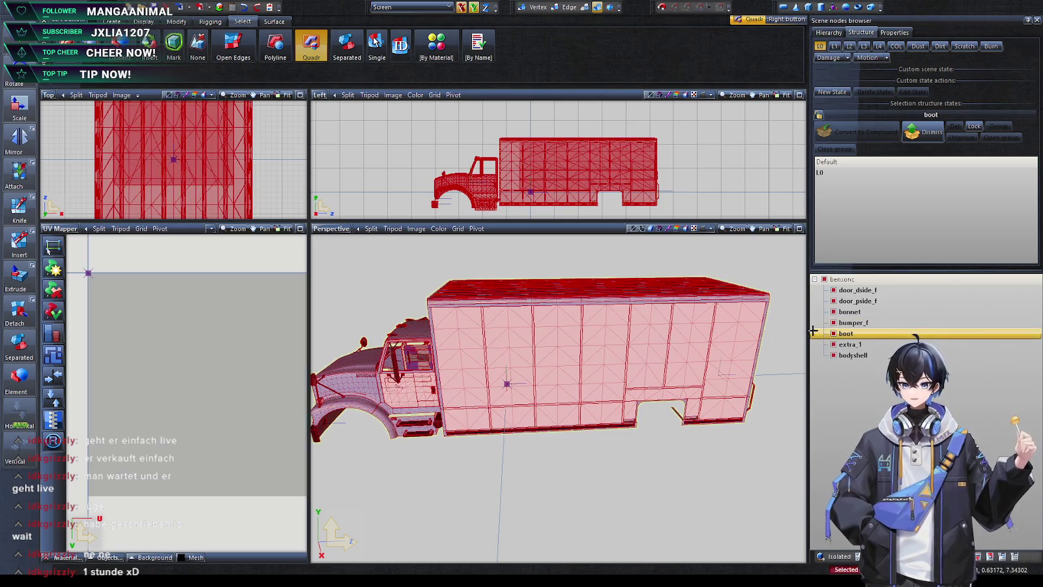
pyautogui.click(829, 344)
pyautogui.click(853, 322)
pyautogui.keyDown('ctrl'); pyautogui.click(860, 333); pyautogui.keyUp('ctrl')
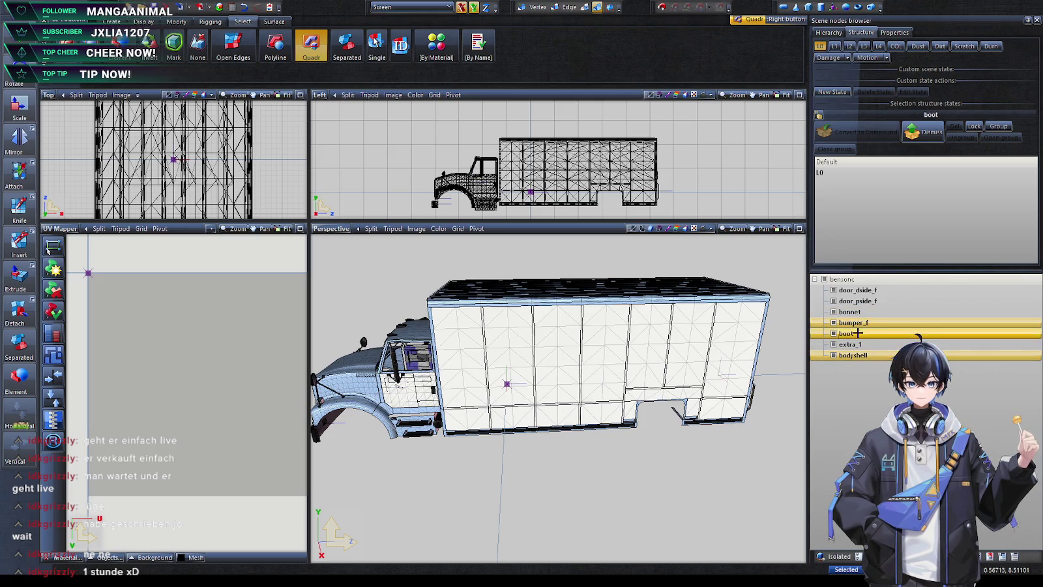
pyautogui.keyDown('ctrl'); pyautogui.click(853, 332); pyautogui.keyUp('ctrl')
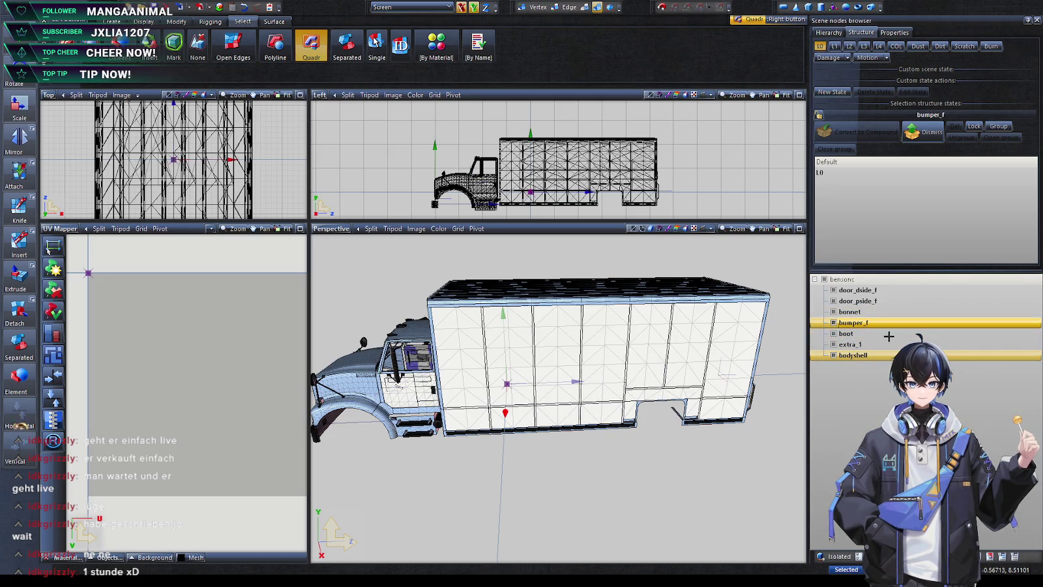
pyautogui.press('Delete')
pyautogui.click(843, 322)
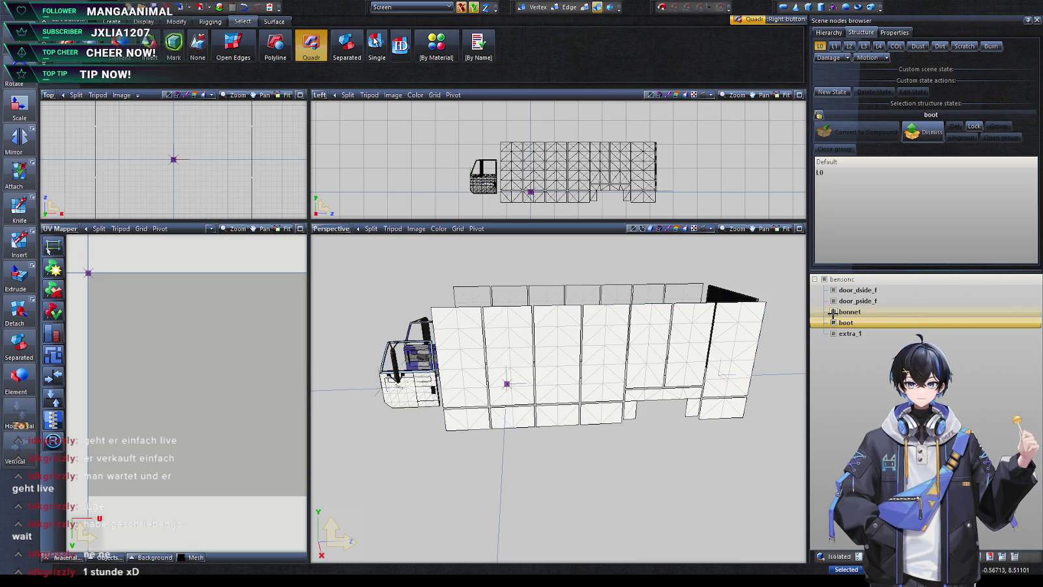
pyautogui.keyDown('ctrl'); pyautogui.click(881, 312); pyautogui.keyUp('ctrl')
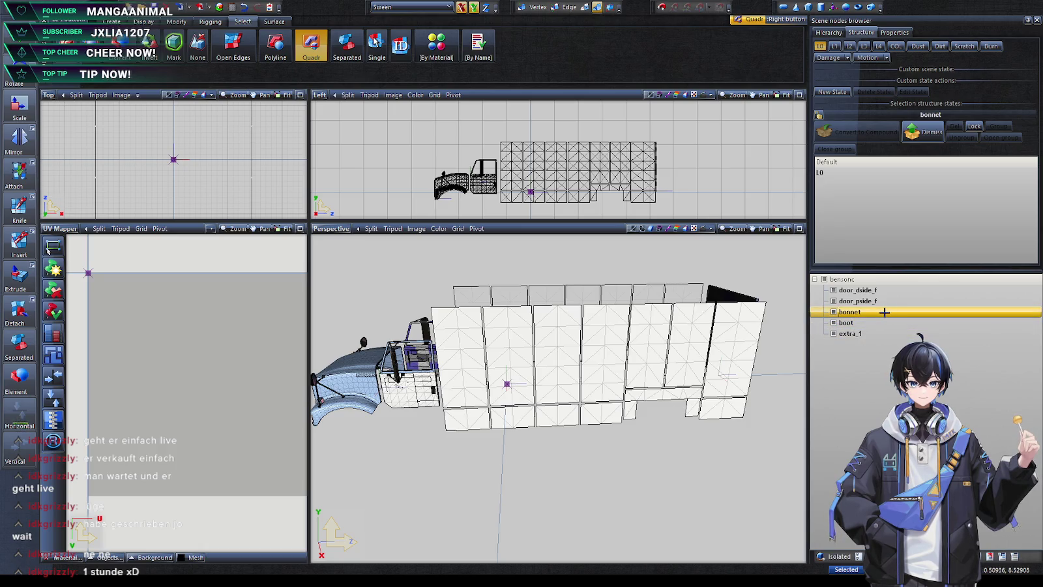
pyautogui.hotkey('ctrl', 'z')
# Hide bonnet, bumper_f and bodyshell together, leaving the doors, boot and extra_1
pyautogui.moveTo(642, 510)
pyautogui.mouseDown(button='middle')
pyautogui.moveTo(633, 517)
pyautogui.moveTo(633, 507)
pyautogui.mouseUp(button='middle')
pyautogui.click(633, 508)
pyautogui.keyDown('ctrl'); pyautogui.click(881, 321); pyautogui.keyUp('ctrl')
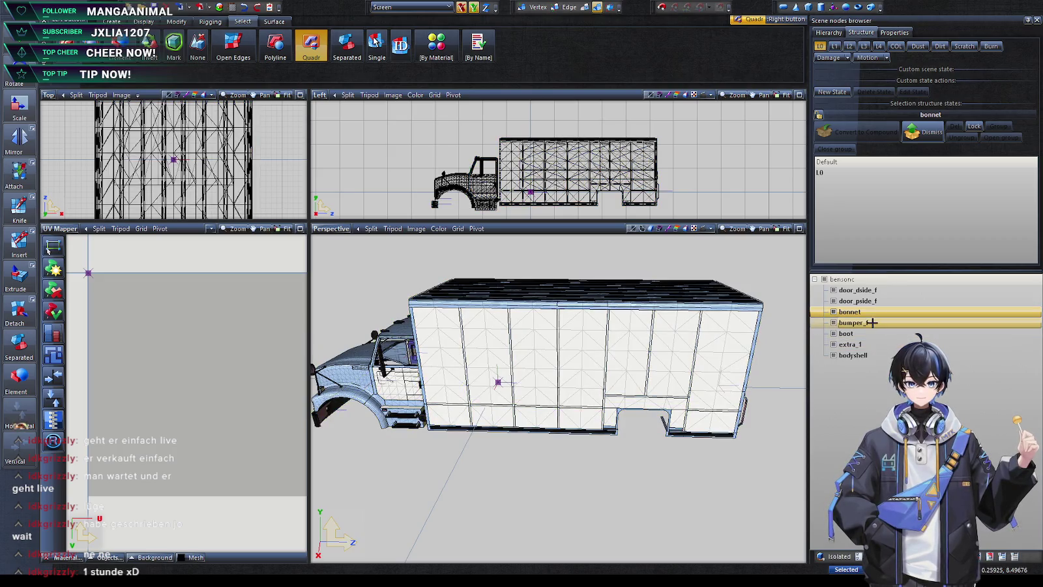
pyautogui.keyDown('ctrl'); pyautogui.click(873, 355); pyautogui.keyUp('ctrl')
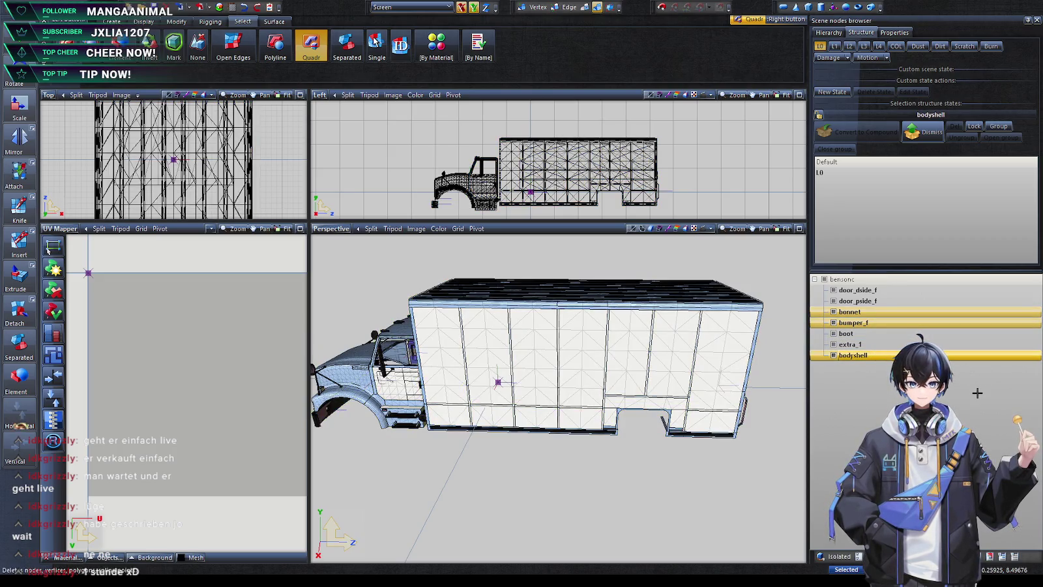
pyautogui.press('Delete')
# Use Separated selection to pick individual box panel pieces and orbit close around them
pyautogui.moveTo(711, 465)
pyautogui.mouseDown(button='middle')
pyautogui.moveTo(624, 464)
pyautogui.moveTo(705, 485)
pyautogui.moveTo(534, 346)
pyautogui.mouseUp(button='middle')
pyautogui.hotkey('ctrl', 'a')
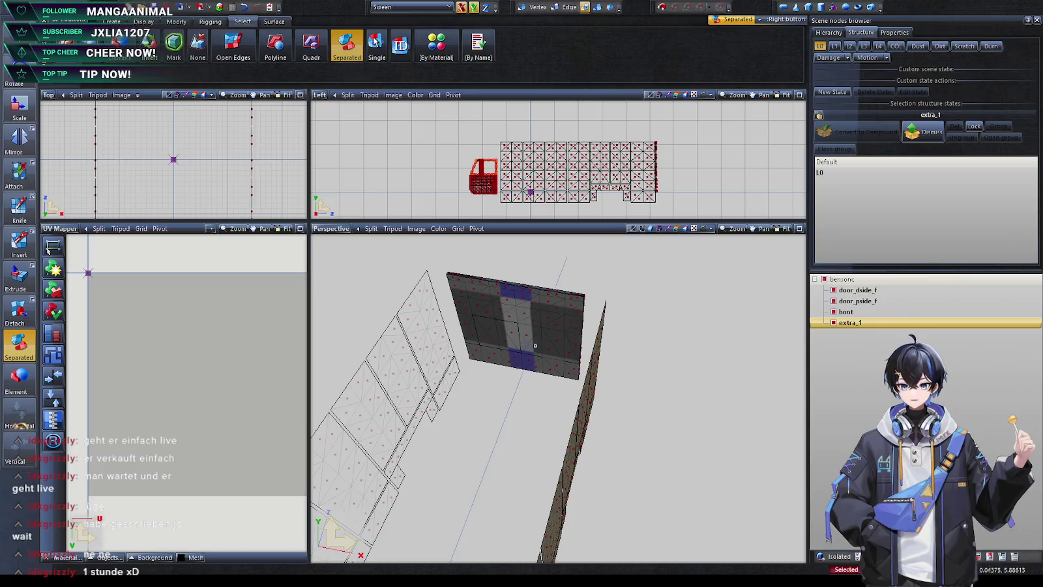
pyautogui.click(536, 346)
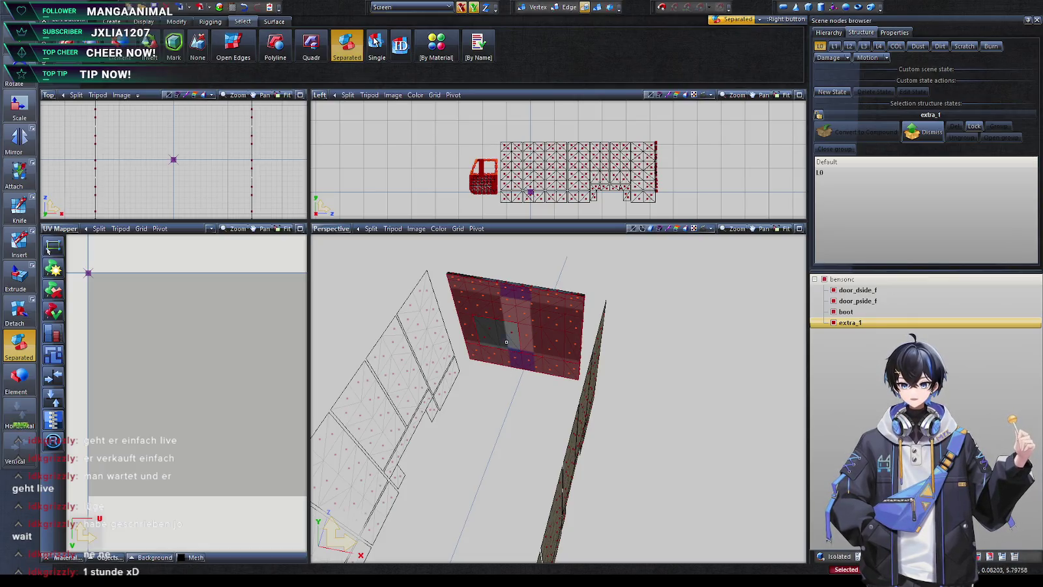
pyautogui.click(464, 400)
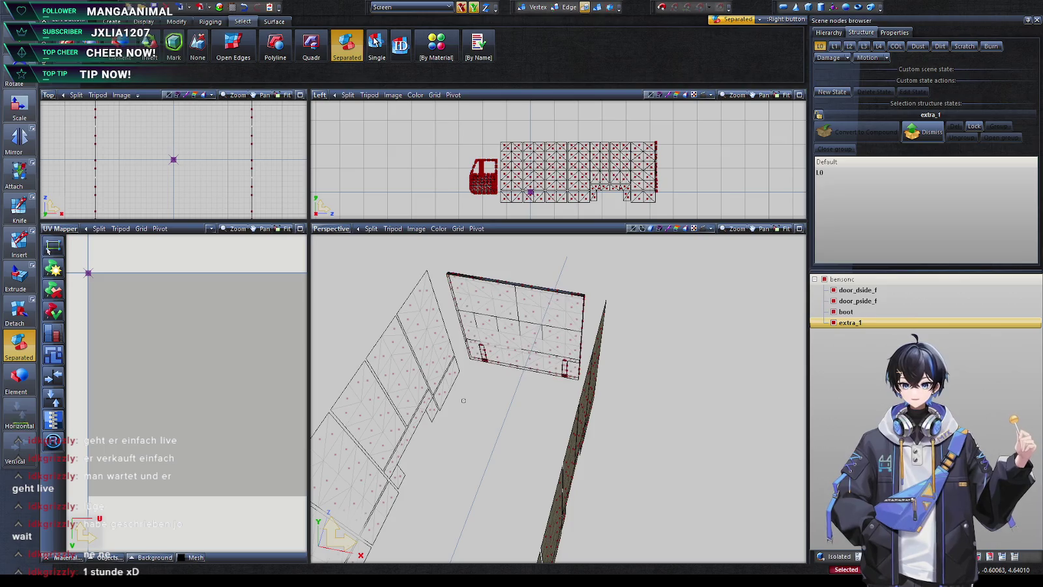
pyautogui.moveTo(463, 401)
pyautogui.mouseDown(button='middle')
pyautogui.moveTo(535, 314)
pyautogui.moveTo(517, 334)
pyautogui.mouseUp(button='middle')
pyautogui.click(519, 336)
pyautogui.moveTo(519, 381)
pyautogui.mouseDown(button='middle')
pyautogui.moveTo(556, 485)
pyautogui.moveTo(520, 395)
pyautogui.mouseUp(button='middle')
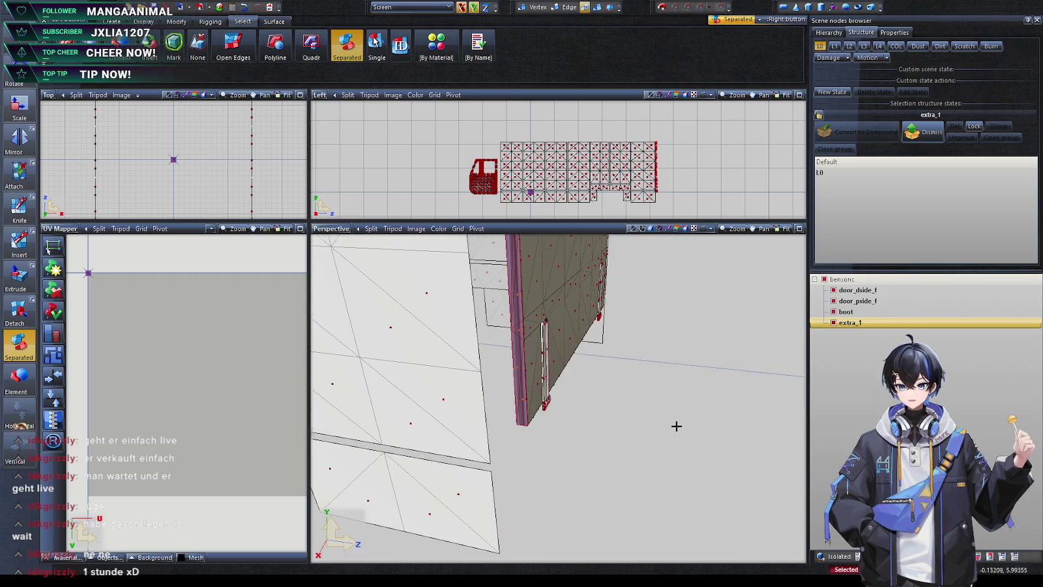
pyautogui.moveTo(675, 424); pyautogui.dragTo(671, 458, button='middle')
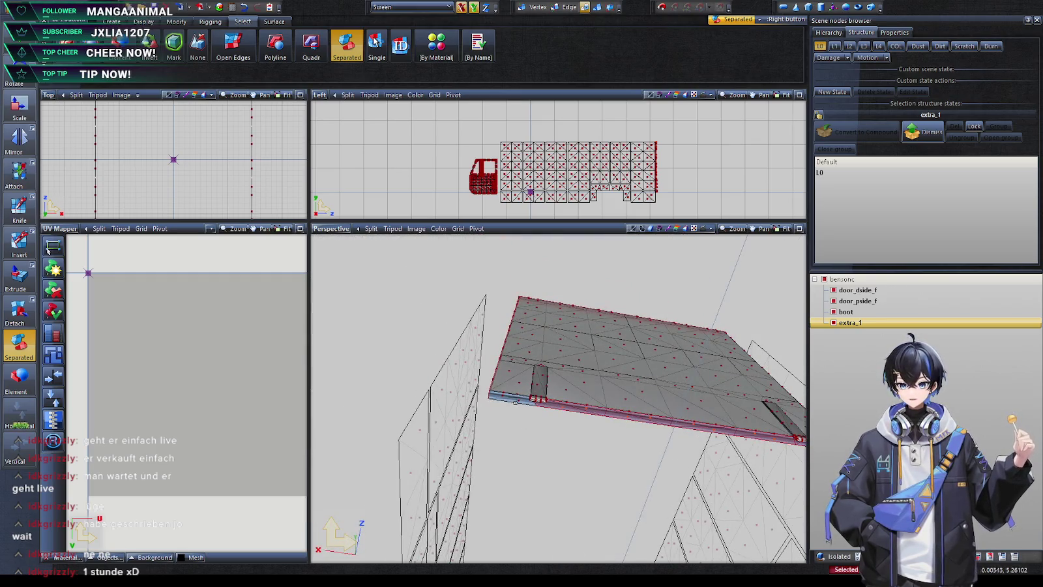
pyautogui.moveTo(541, 427)
pyautogui.mouseDown(button='middle')
pyautogui.moveTo(433, 458)
pyautogui.moveTo(529, 489)
pyautogui.moveTo(554, 460)
pyautogui.moveTo(575, 476)
pyautogui.moveTo(636, 465)
pyautogui.moveTo(544, 435)
pyautogui.moveTo(587, 410)
pyautogui.moveTo(587, 391)
pyautogui.moveTo(564, 450)
pyautogui.moveTo(572, 491)
pyautogui.moveTo(596, 457)
pyautogui.moveTo(445, 530)
pyautogui.moveTo(534, 458)
pyautogui.moveTo(499, 509)
pyautogui.moveTo(580, 457)
pyautogui.moveTo(436, 482)
pyautogui.mouseUp(button='middle')
pyautogui.click(593, 458)
# Zoom the Top and Left views, return to Quadr selection, and zoom a Back view onto a door
pyautogui.scroll(1, 488, 146)
pyautogui.scroll(3, 488, 146)
pyautogui.scroll(1, 487, 146)
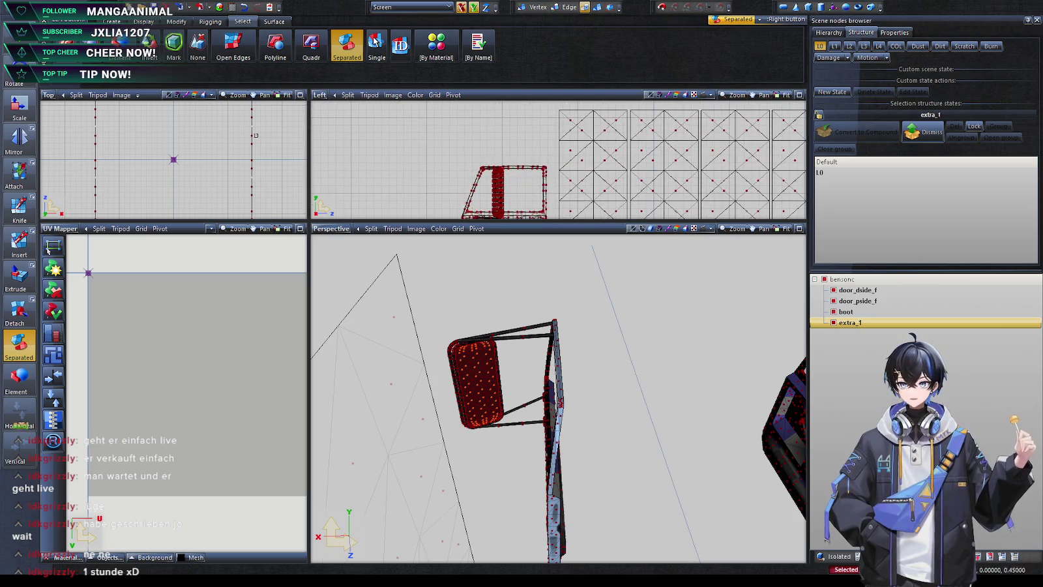
pyautogui.scroll(-3, 205, 157)
pyautogui.scroll(1, 205, 157)
pyautogui.scroll(2, 208, 176)
pyautogui.scroll(2, 211, 196)
pyautogui.scroll(1, 211, 195)
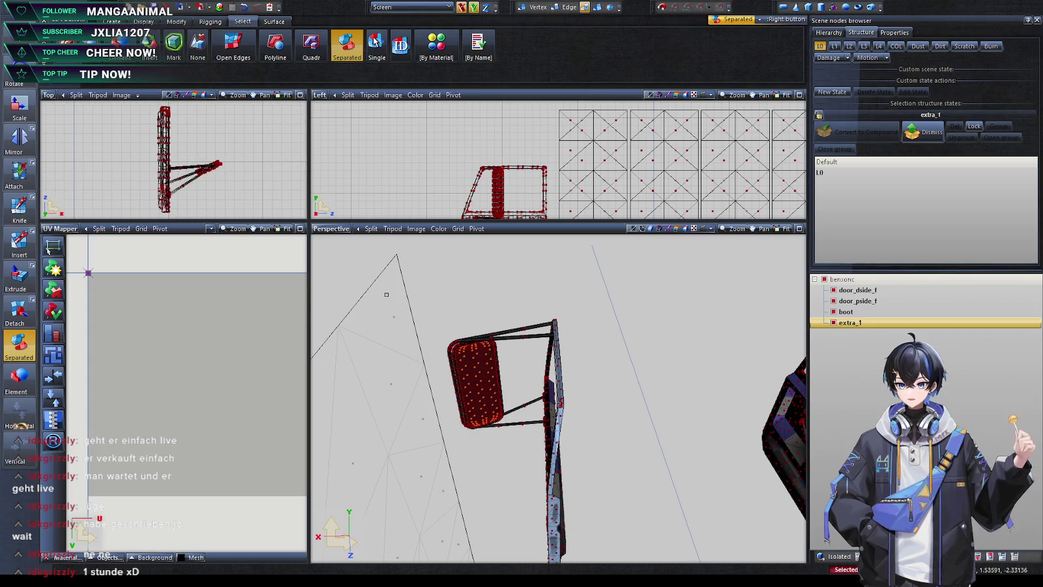
pyautogui.click(304, 46)
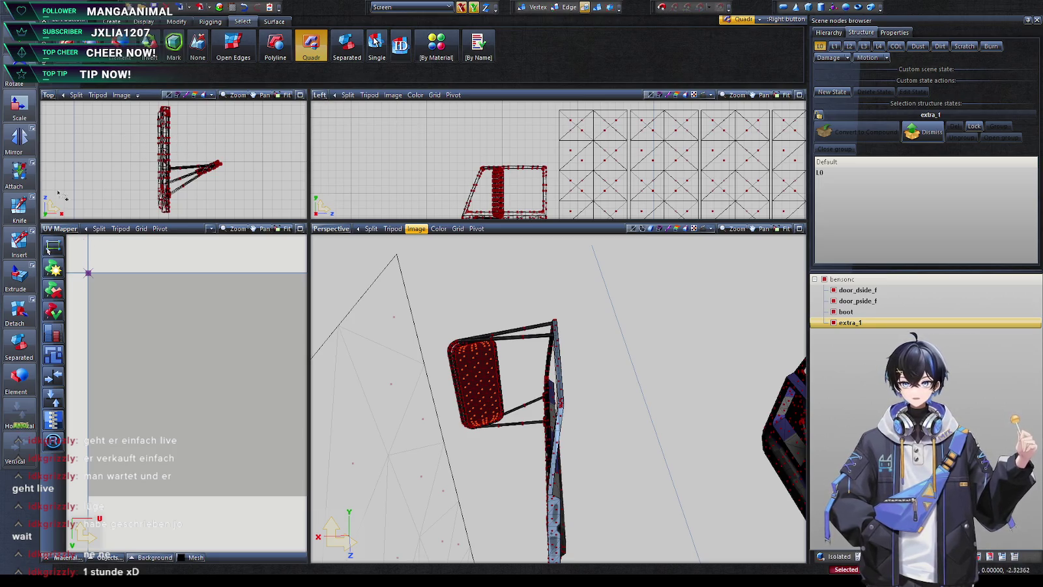
pyautogui.press('b')
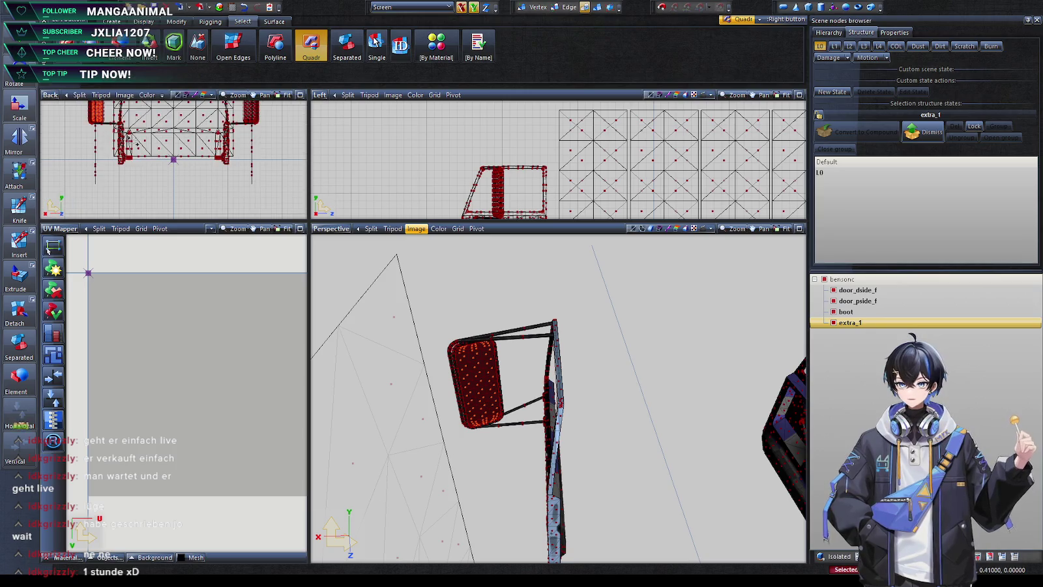
pyautogui.scroll(2, 91, 163)
pyautogui.scroll(3, 131, 157)
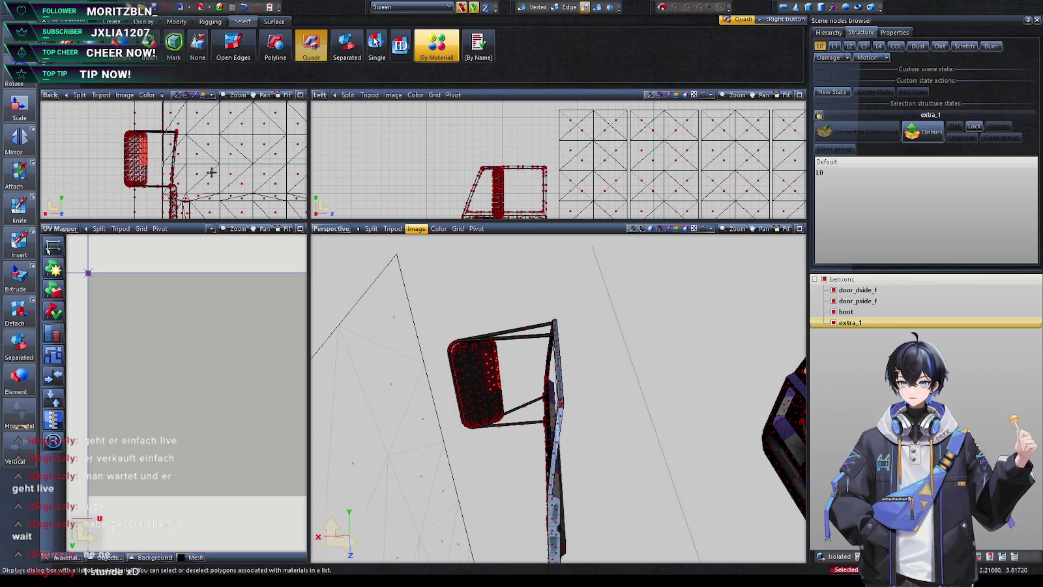
pyautogui.moveTo(495, 365); pyautogui.dragTo(523, 430, button='middle')
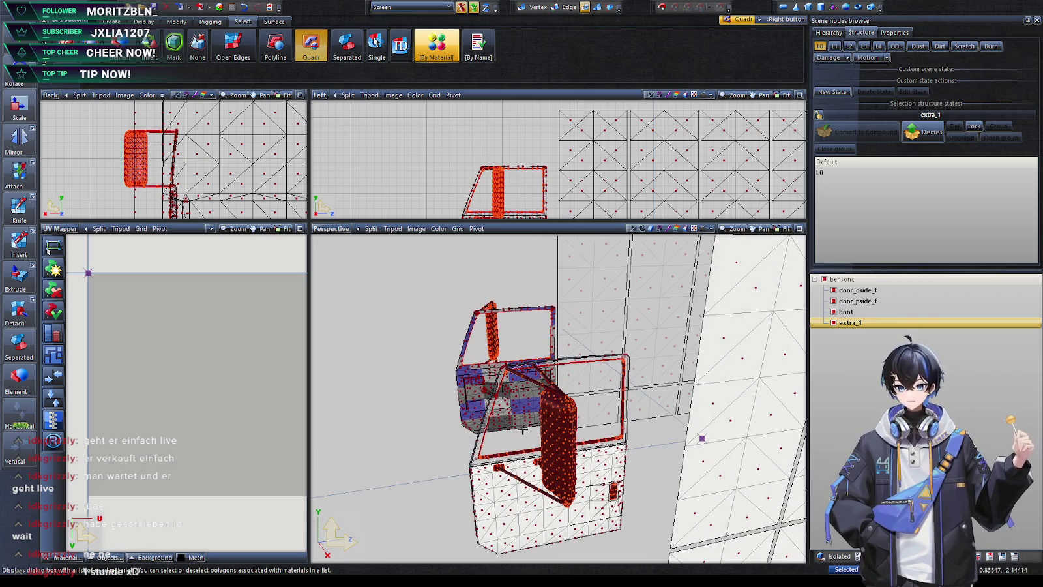
pyautogui.moveTo(525, 434); pyautogui.dragTo(406, 452, button='middle')
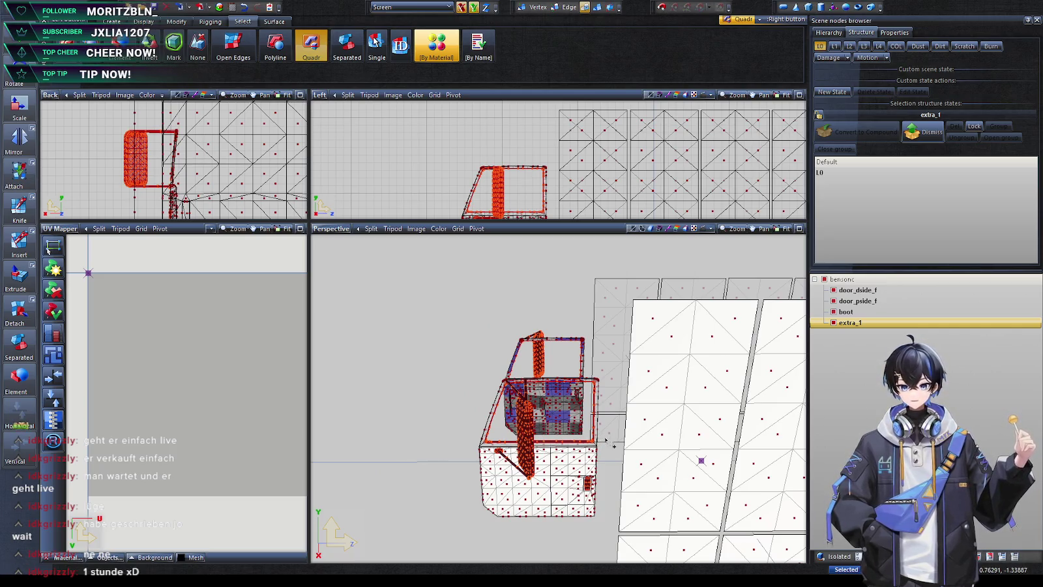
pyautogui.moveTo(572, 451)
pyautogui.mouseDown(button='middle')
pyautogui.moveTo(439, 449)
pyautogui.moveTo(541, 478)
pyautogui.mouseUp(button='middle')
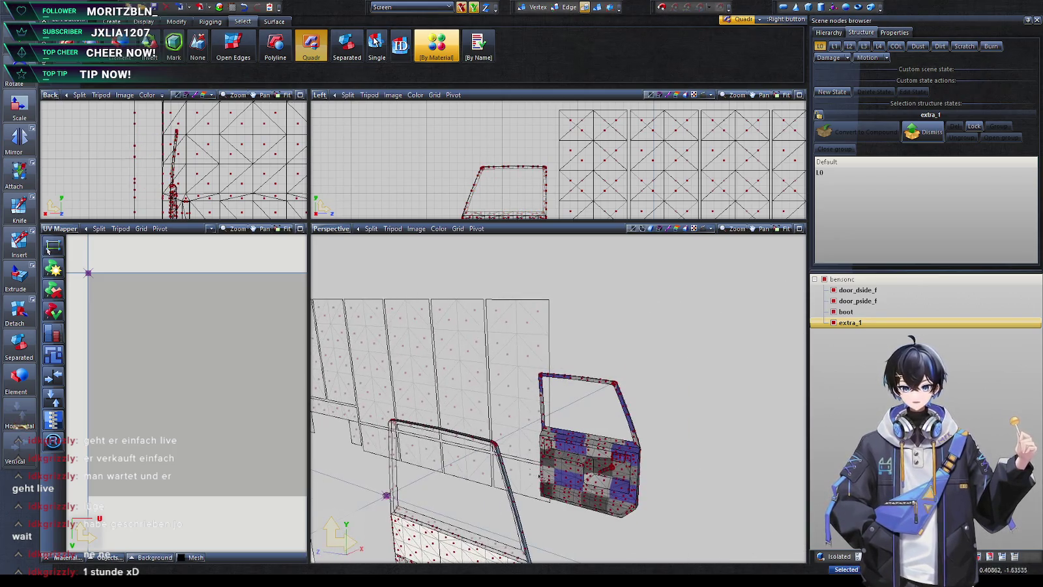
pyautogui.click(346, 45)
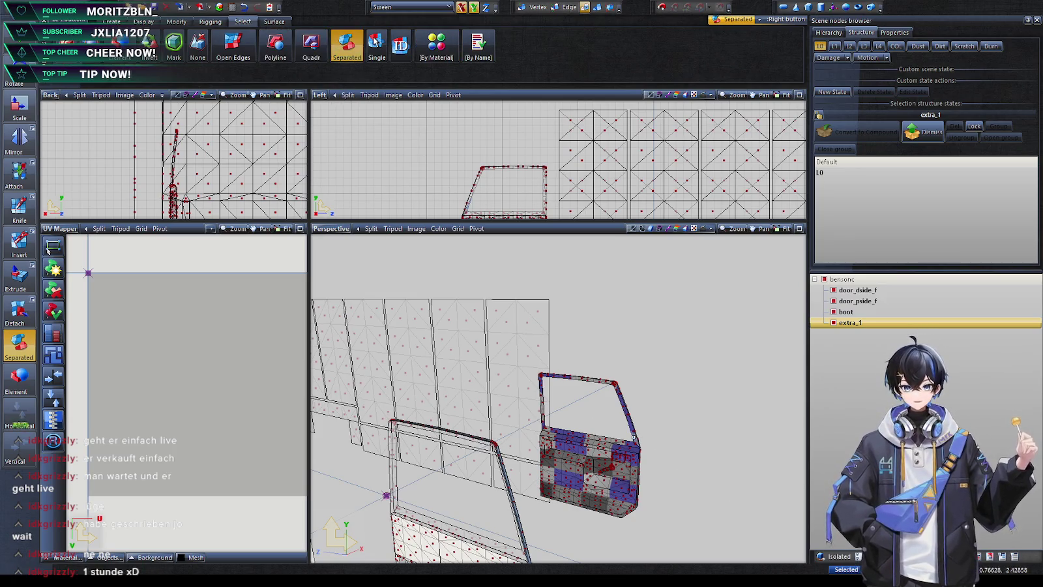
pyautogui.moveTo(633, 438); pyautogui.dragTo(701, 461, button='middle')
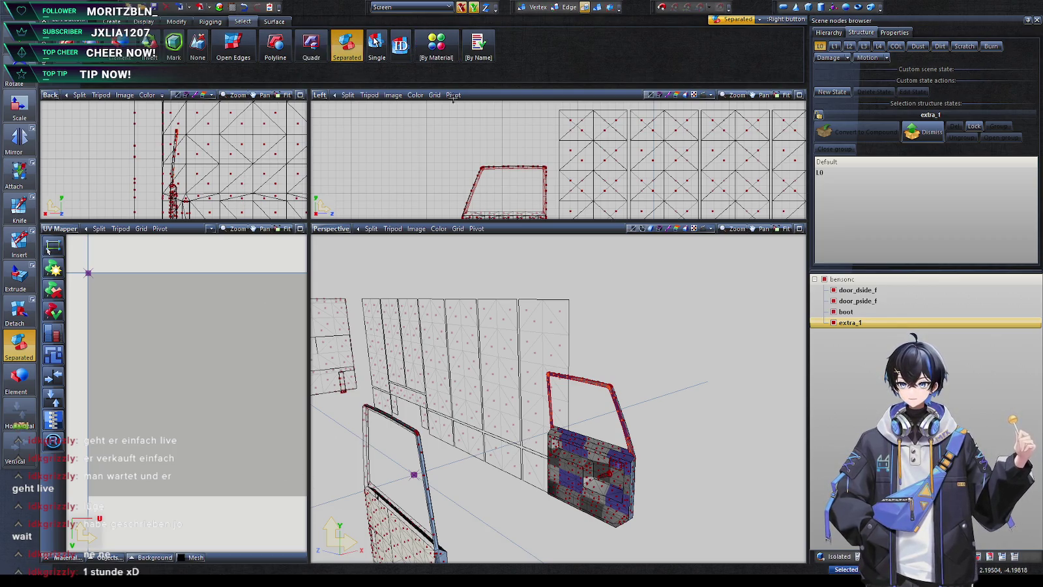
pyautogui.moveTo(554, 391); pyautogui.dragTo(522, 398, button='middle')
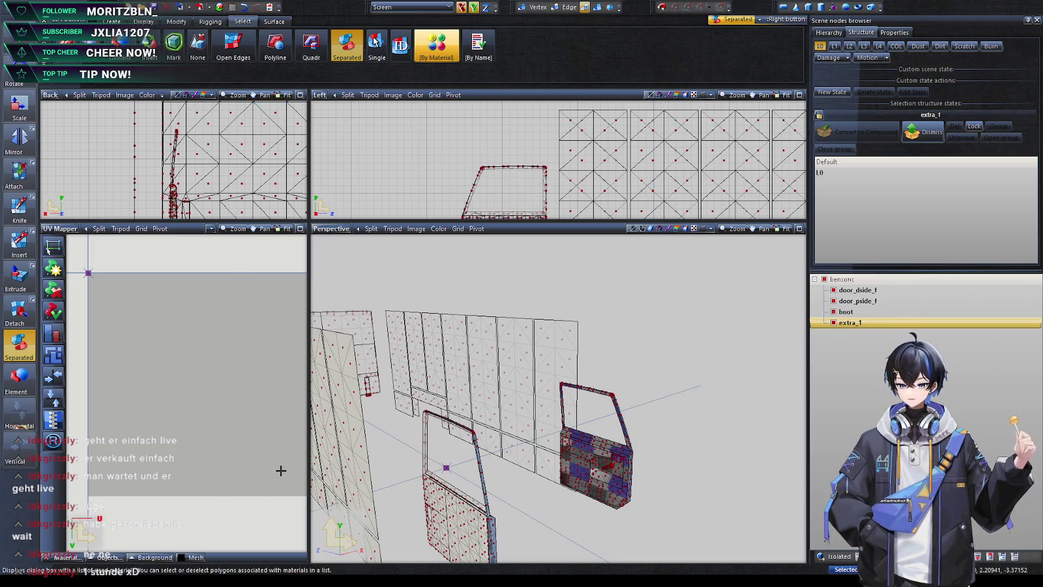
pyautogui.moveTo(608, 359); pyautogui.dragTo(586, 477, button='middle')
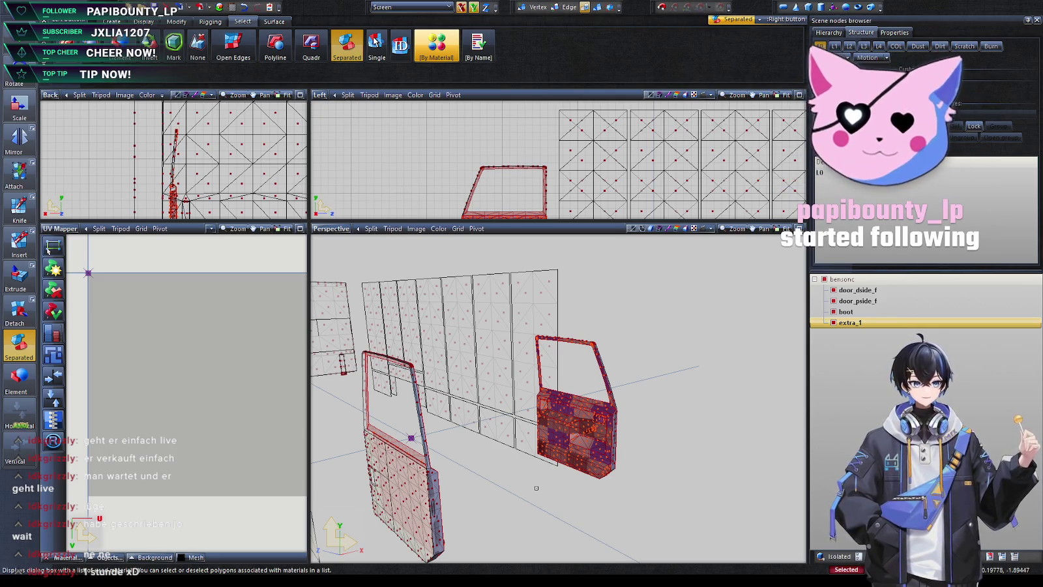
pyautogui.moveTo(536, 488)
pyautogui.mouseDown(button='middle')
pyautogui.moveTo(498, 501)
pyautogui.moveTo(488, 437)
pyautogui.mouseUp(button='middle')
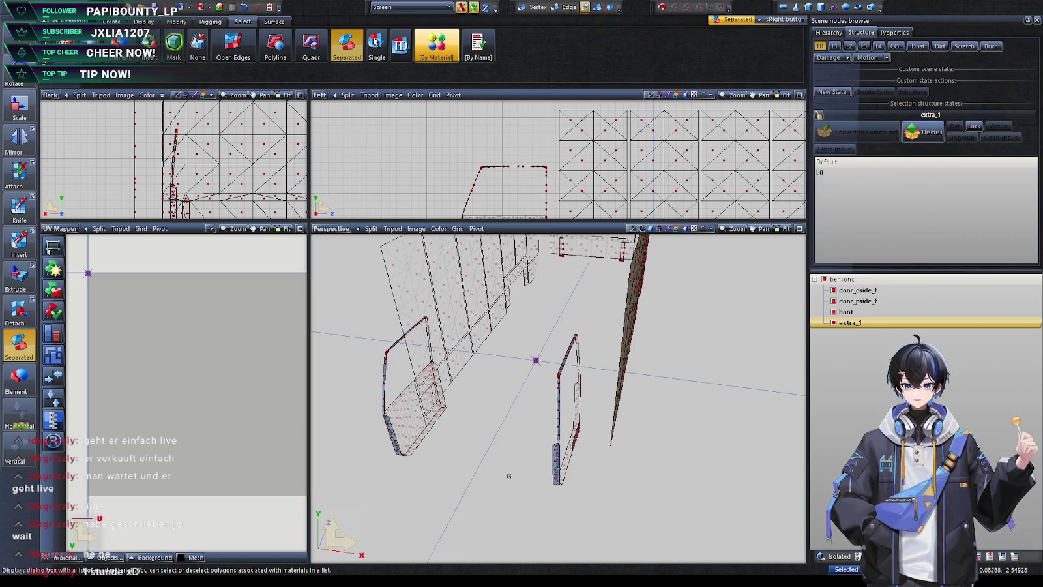
pyautogui.moveTo(510, 476); pyautogui.dragTo(491, 489, button='middle')
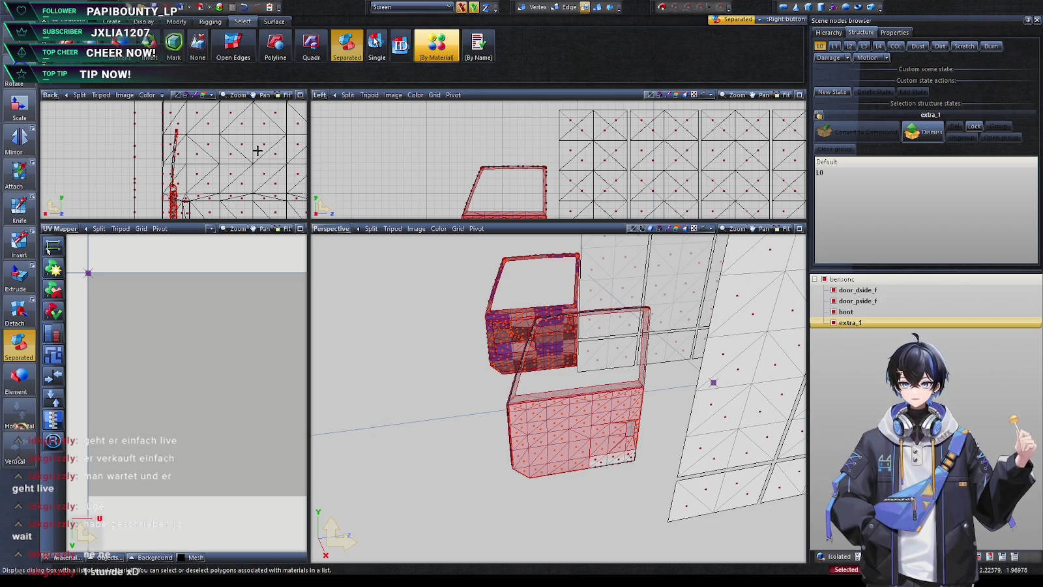
pyautogui.click(324, 470)
pyautogui.moveTo(439, 446); pyautogui.dragTo(425, 451, button='middle')
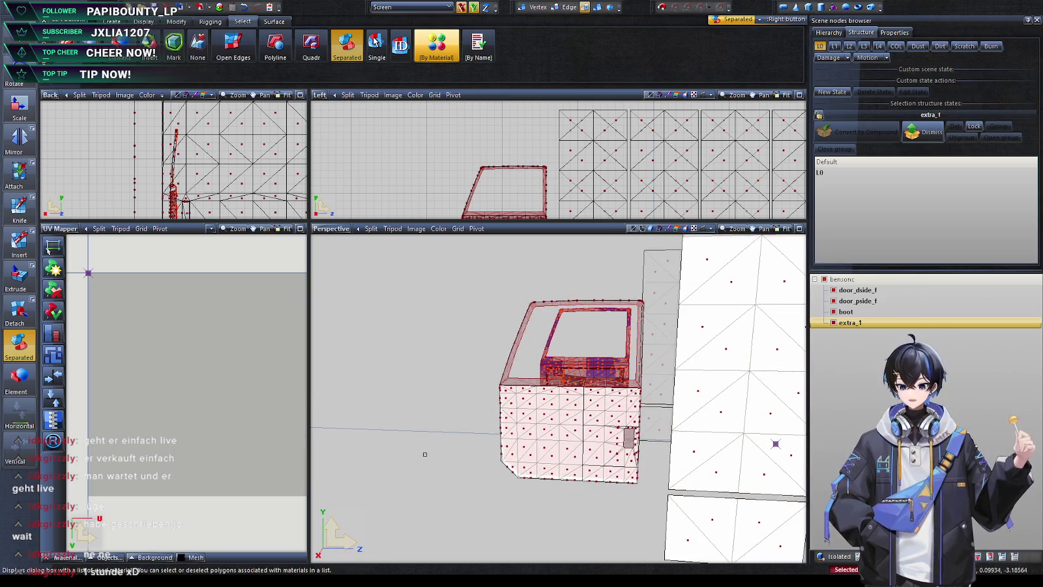
pyautogui.click(425, 452)
pyautogui.moveTo(425, 451)
pyautogui.mouseDown(button='middle')
pyautogui.moveTo(517, 485)
pyautogui.moveTo(529, 463)
pyautogui.moveTo(541, 482)
pyautogui.moveTo(571, 475)
pyautogui.moveTo(517, 494)
pyautogui.moveTo(517, 485)
pyautogui.moveTo(529, 485)
pyautogui.moveTo(524, 505)
pyautogui.moveTo(472, 443)
pyautogui.moveTo(521, 496)
pyautogui.mouseUp(button='middle')
pyautogui.scroll(3, 518, 485)
pyautogui.scroll(-5, 518, 485)
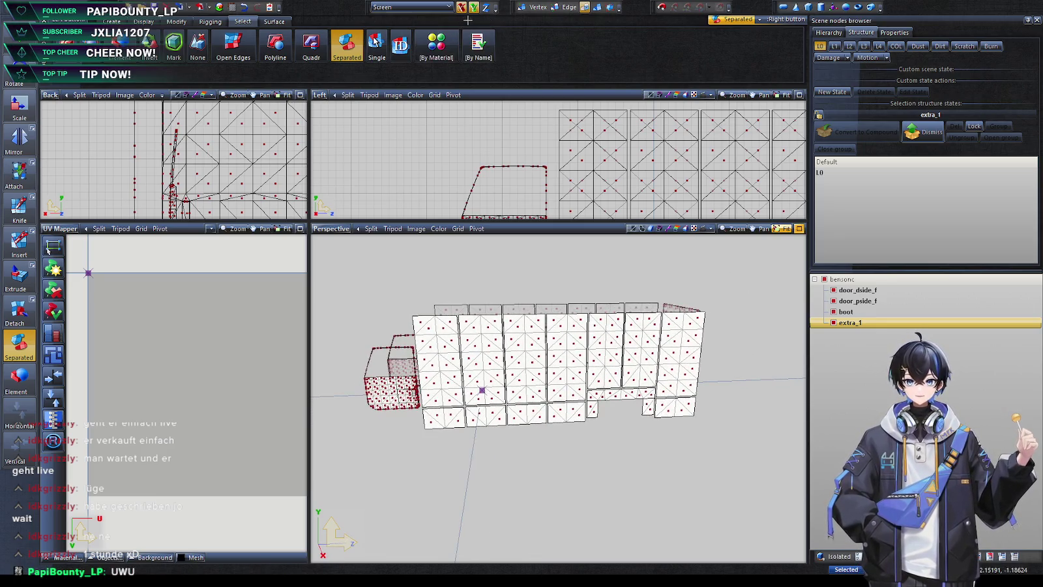
pyautogui.click(867, 281)
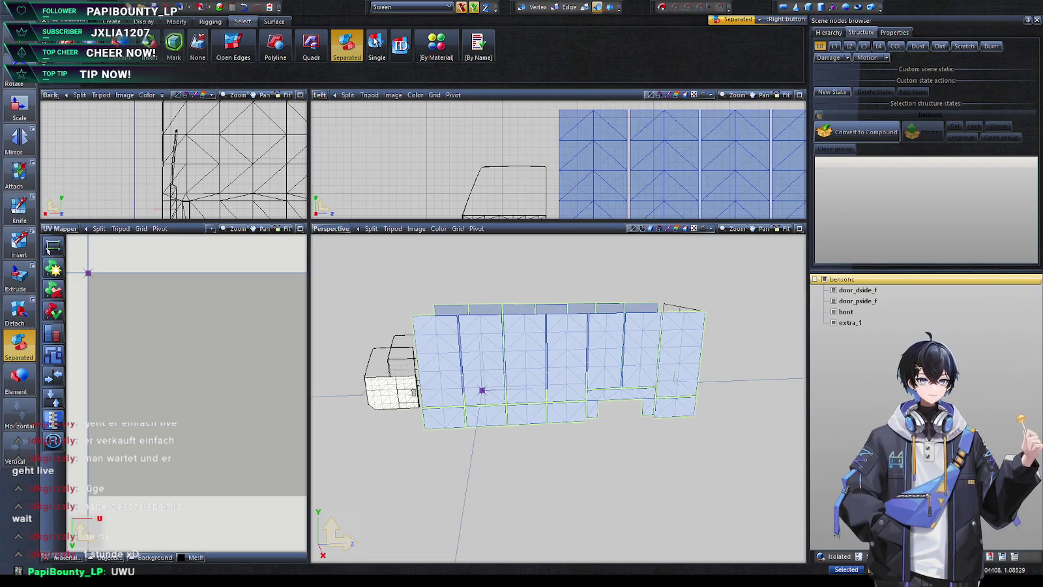
pyautogui.hotkey('alt', 'Tab')
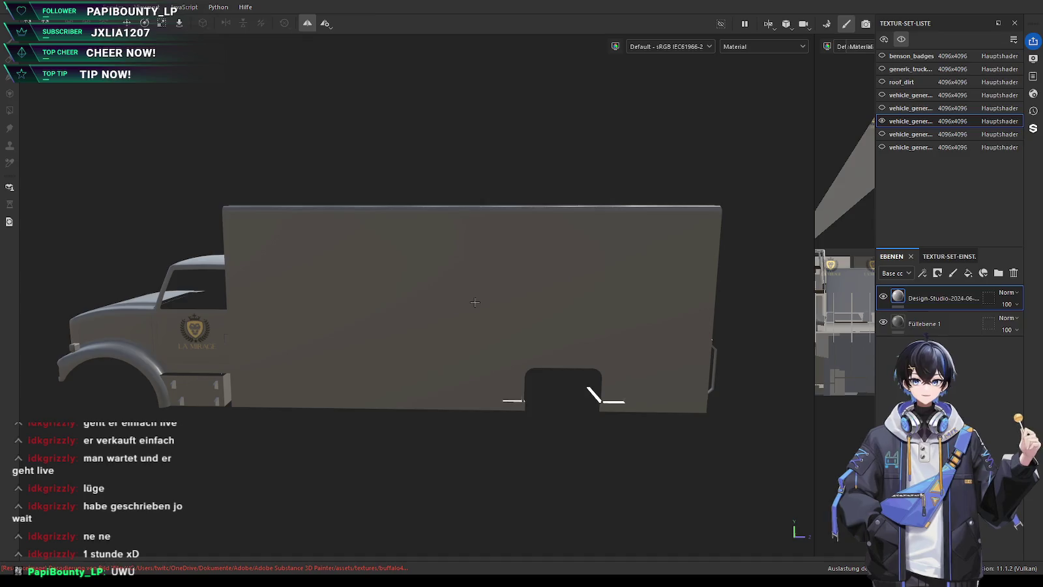
# Pick the second vehicle texture set and frame its flat box side panels
pyautogui.click(910, 68)
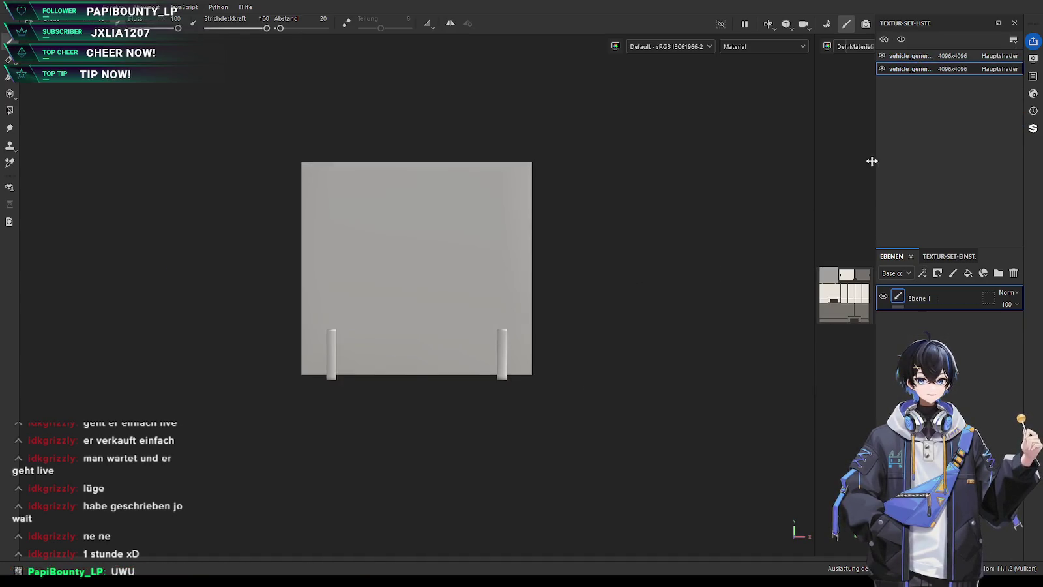
pyautogui.moveTo(263, 340)
pyautogui.keyDown('alt'); pyautogui.mouseDown()
pyautogui.moveTo(120, 414)
pyautogui.moveTo(462, 422)
pyautogui.moveTo(425, 437)
pyautogui.mouseUp(); pyautogui.keyUp('alt')
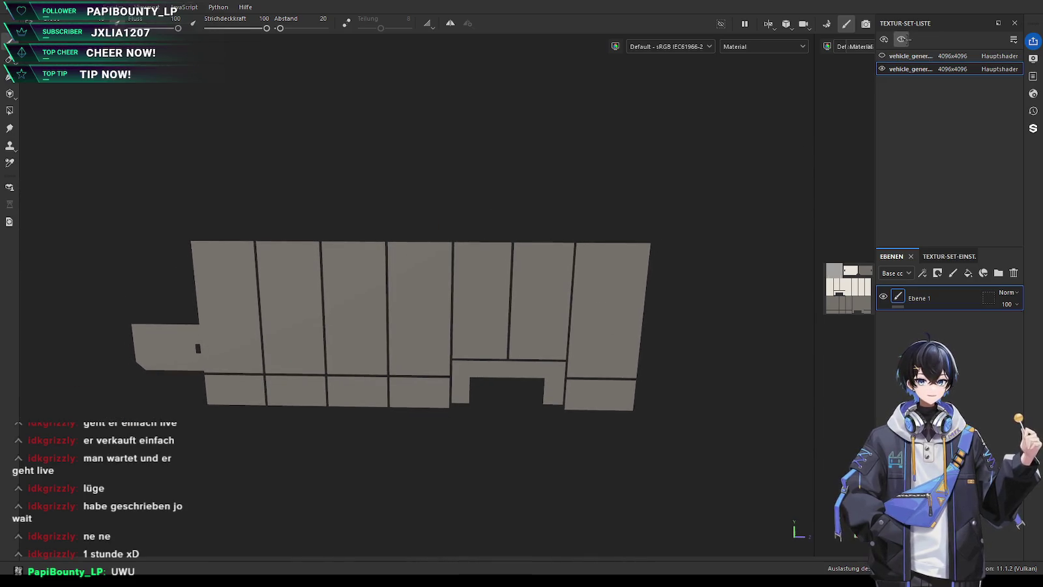
pyautogui.scroll(-1, 449, 394)
pyautogui.scroll(-1, 402, 409)
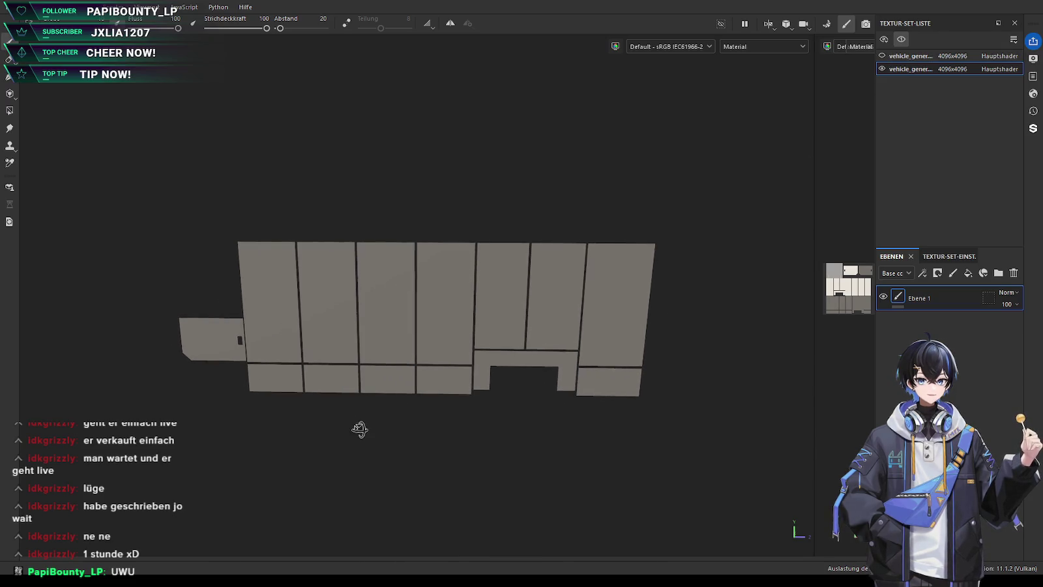
pyautogui.moveTo(361, 429); pyautogui.dragTo(405, 421, button='middle')
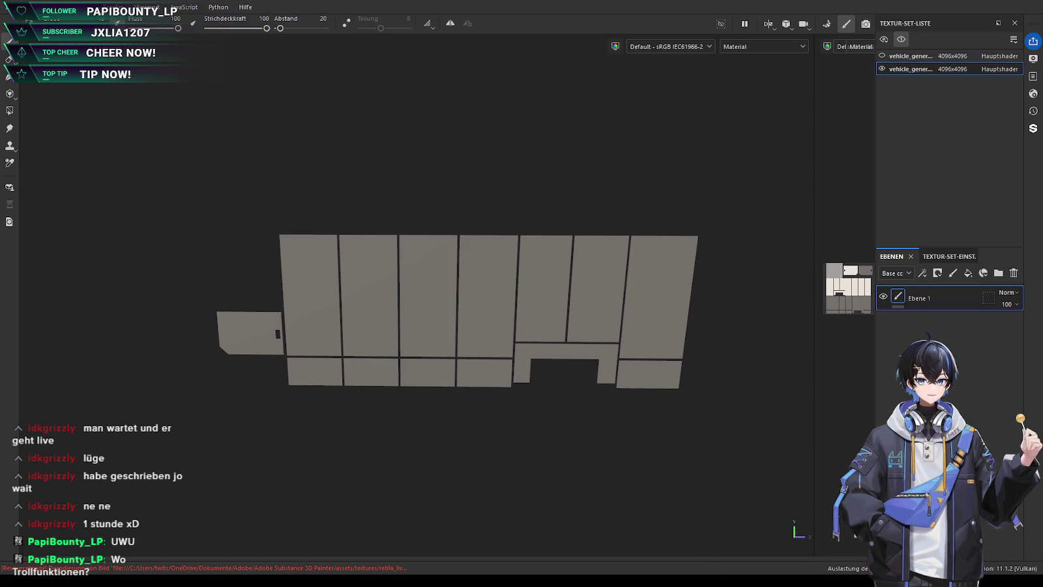
# Drop the La Mirage crest onto the small front panel, shrinking it and shifting it right
pyautogui.moveTo(242, 327); pyautogui.dragTo(254, 342)
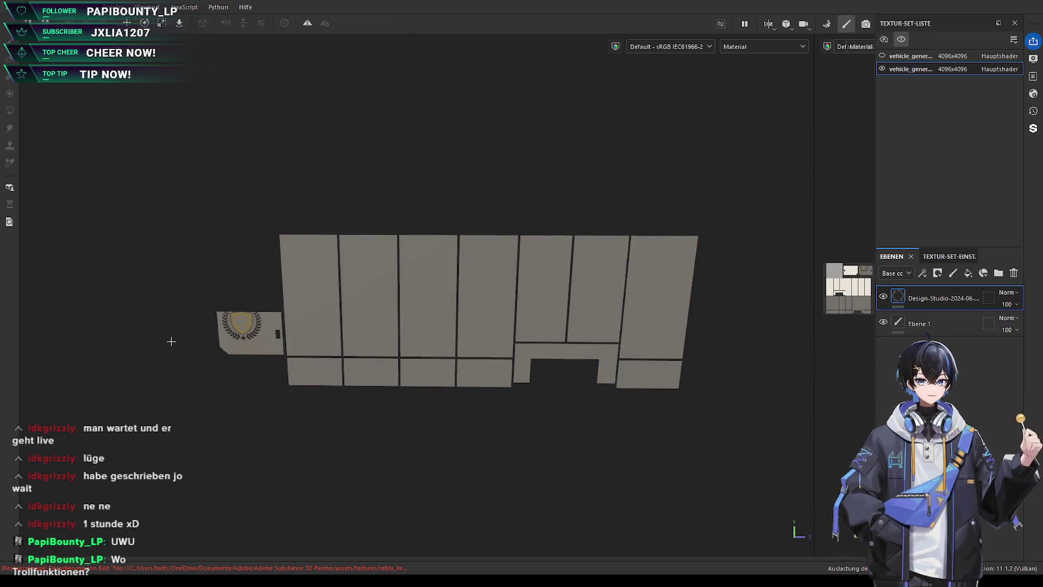
pyautogui.scroll(2, 171, 341)
pyautogui.scroll(2, 177, 349)
pyautogui.scroll(2, 181, 357)
pyautogui.scroll(2, 254, 362)
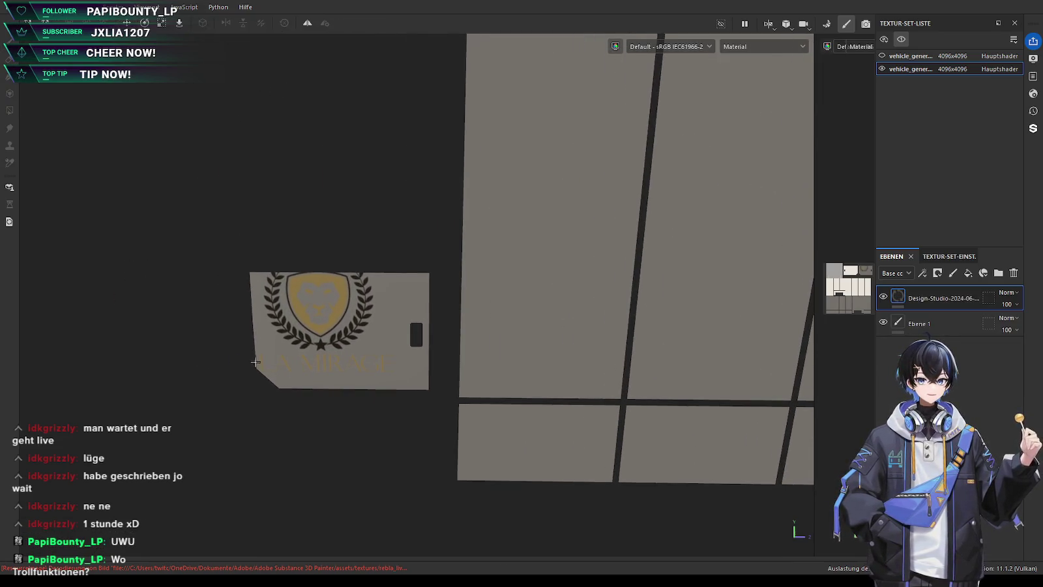
pyautogui.scroll(1, 261, 361)
pyautogui.scroll(2, 274, 352)
pyautogui.moveTo(342, 294)
pyautogui.mouseDown()
pyautogui.moveTo(330, 287)
pyautogui.moveTo(399, 293)
pyautogui.moveTo(410, 309)
pyautogui.mouseUp()
# Replace Ebene 1 with a fill layer beneath the logo, nudge the crest into place, and enable symmetry
pyautogui.click(939, 324)
pyautogui.click(1012, 274)
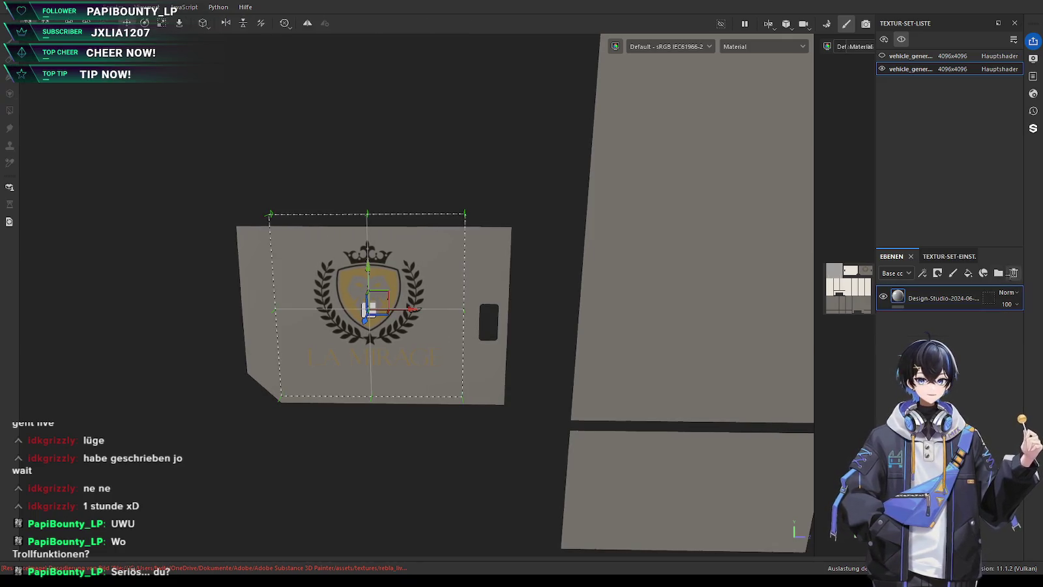
pyautogui.click(968, 274)
pyautogui.moveTo(939, 298); pyautogui.dragTo(888, 333)
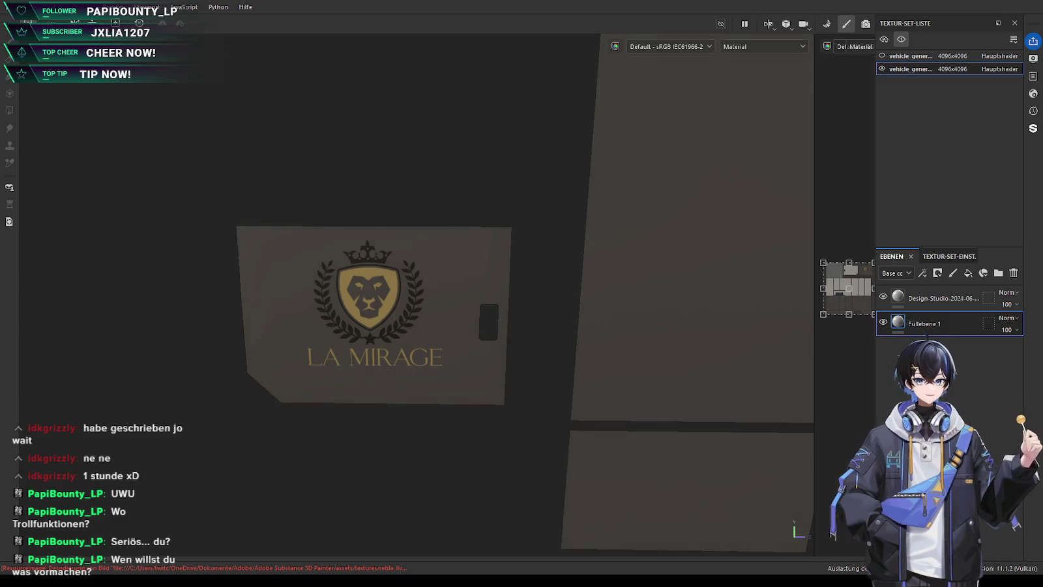
pyautogui.keyDown('alt'); pyautogui.moveTo(352, 476); pyautogui.dragTo(320, 476); pyautogui.keyUp('alt')
pyautogui.click(939, 298)
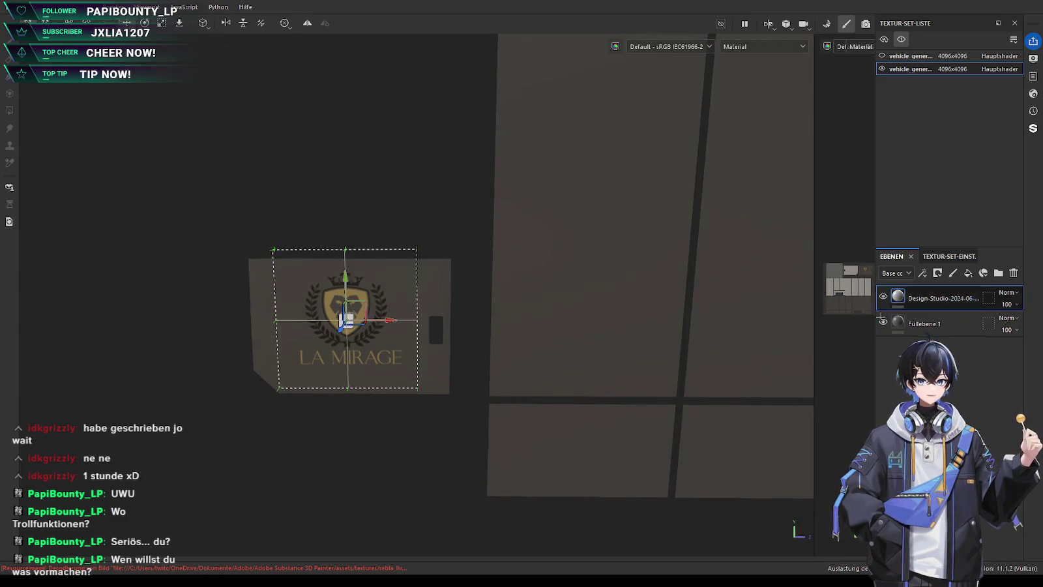
pyautogui.scroll(3, 344, 415)
pyautogui.moveTo(431, 300); pyautogui.dragTo(435, 300)
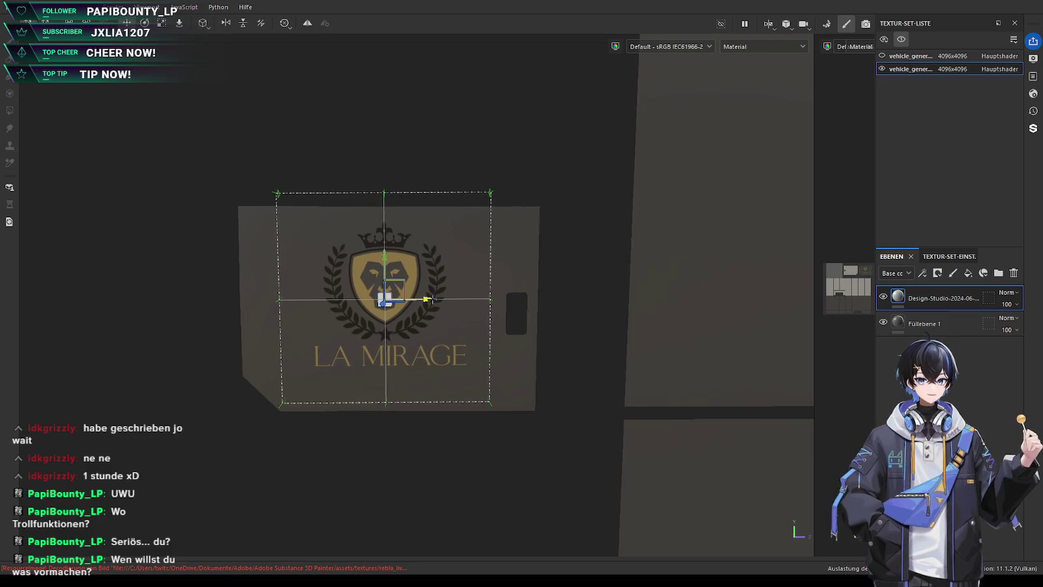
pyautogui.moveTo(386, 257); pyautogui.dragTo(387, 260)
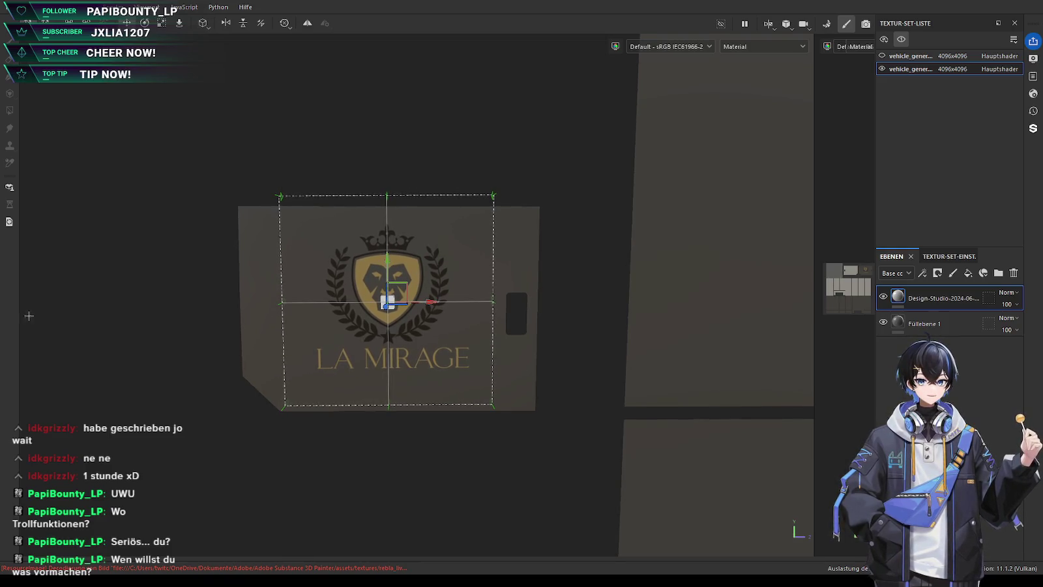
pyautogui.press('l')
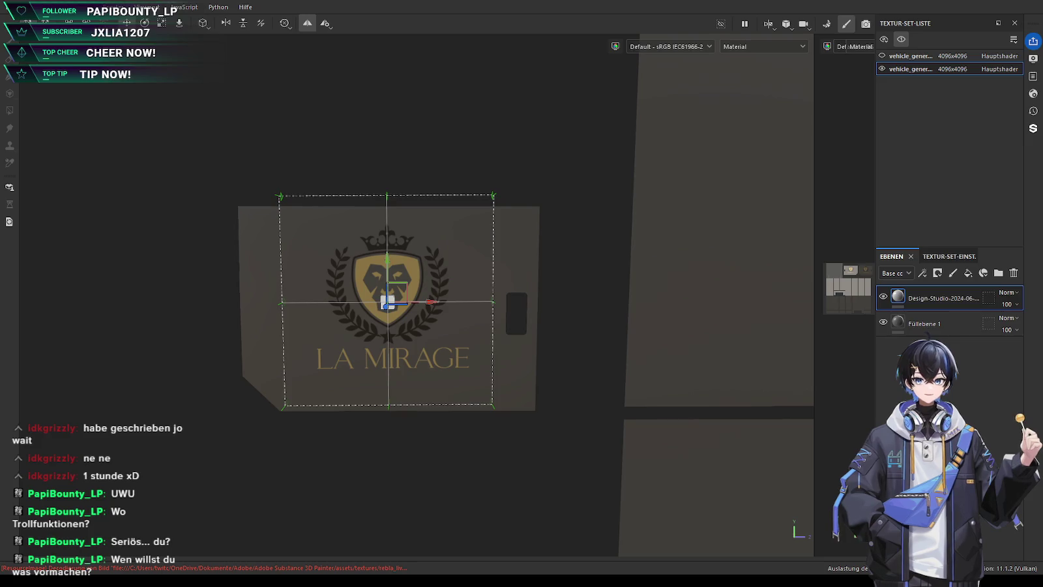
# Reframe all the body panels and drop the lamirage dingen graphic onto them
pyautogui.scroll(-5, 392, 300)
pyautogui.scroll(-3, 391, 300)
pyautogui.moveTo(468, 426)
pyautogui.keyDown('alt'); pyautogui.mouseDown()
pyautogui.moveTo(221, 399)
pyautogui.moveTo(526, 437)
pyautogui.moveTo(643, 391)
pyautogui.moveTo(574, 409)
pyautogui.moveTo(500, 408)
pyautogui.moveTo(306, 454)
pyautogui.moveTo(429, 494)
pyautogui.moveTo(339, 445)
pyautogui.moveTo(328, 465)
pyautogui.mouseUp(); pyautogui.keyUp('alt')
pyautogui.moveTo(328, 466); pyautogui.dragTo(398, 432, button='middle')
pyautogui.scroll(1, 426, 482)
pyautogui.scroll(2, 514, 467)
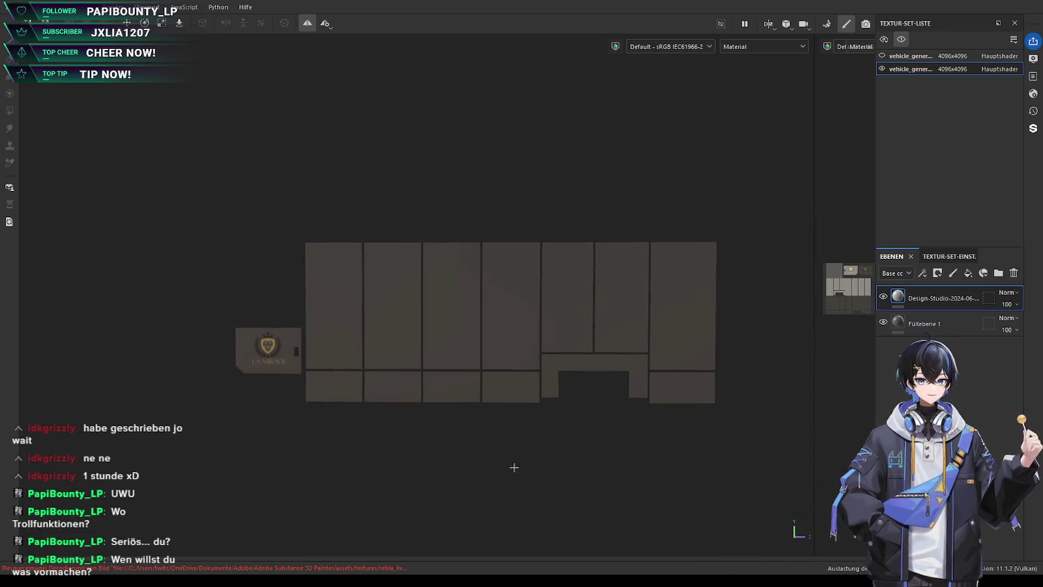
pyautogui.moveTo(514, 467); pyautogui.dragTo(432, 482, button='middle')
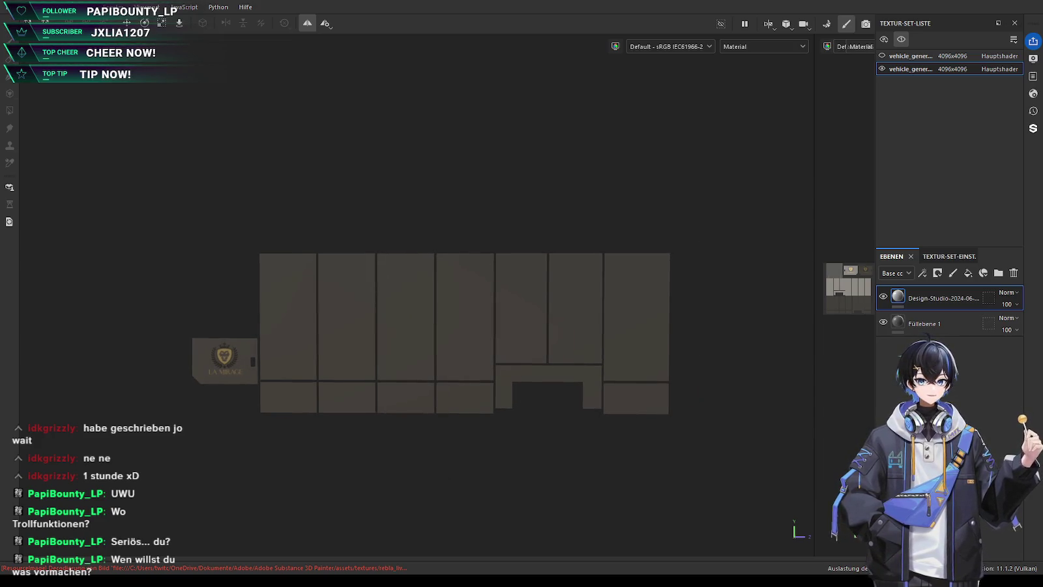
pyautogui.moveTo(874, 456); pyautogui.dragTo(361, 348)
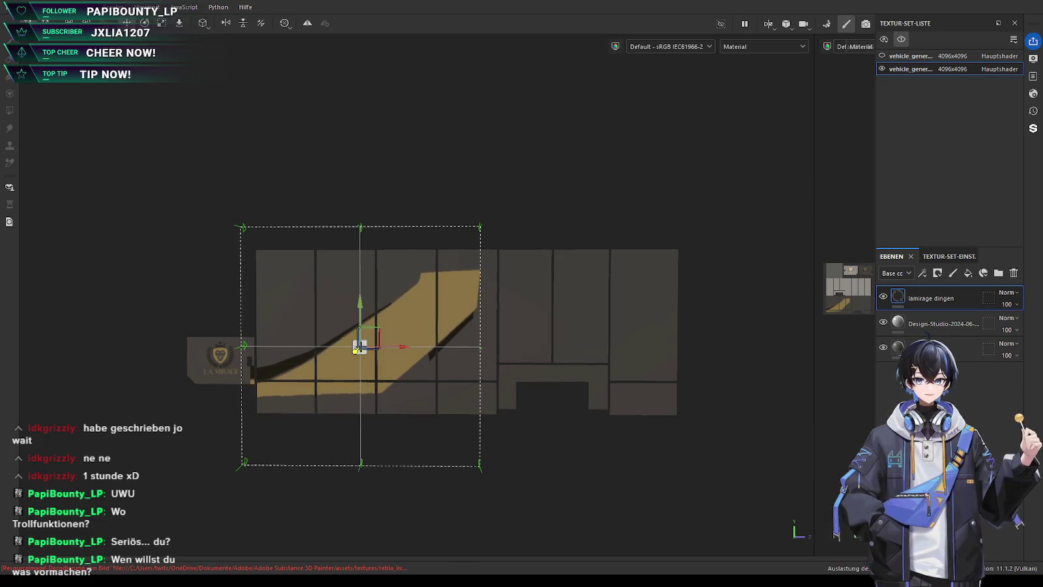
# Move, stretch taller and lower the swoosh graphic to fit over the side panels
pyautogui.moveTo(360, 346)
pyautogui.mouseDown()
pyautogui.moveTo(370, 370)
pyautogui.moveTo(419, 371)
pyautogui.moveTo(384, 384)
pyautogui.moveTo(493, 372)
pyautogui.mouseUp()
pyautogui.press('w')
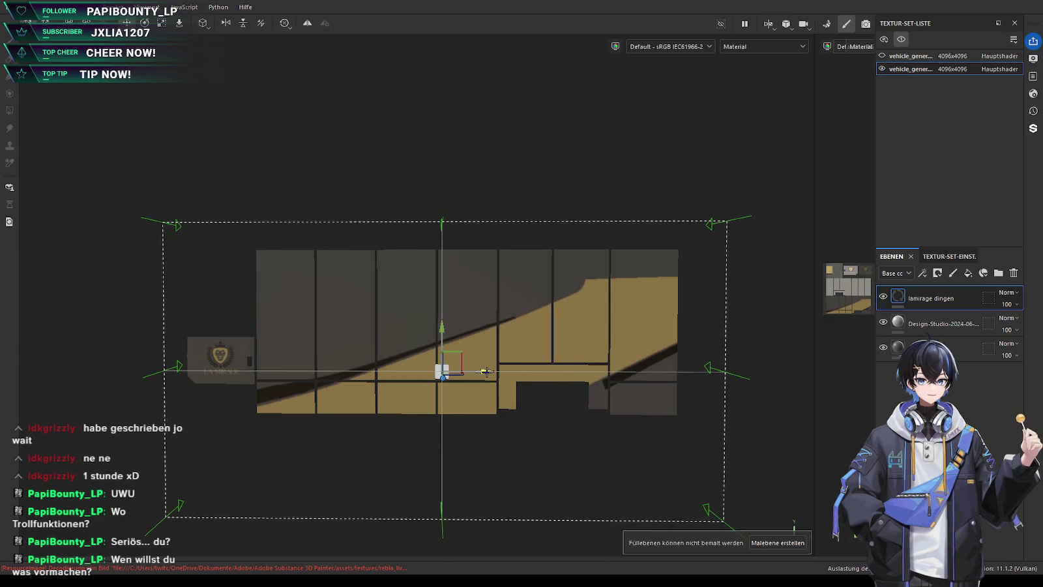
pyautogui.press('r')
pyautogui.moveTo(445, 339); pyautogui.dragTo(445, 319)
pyautogui.press('w')
pyautogui.moveTo(484, 376); pyautogui.dragTo(490, 375)
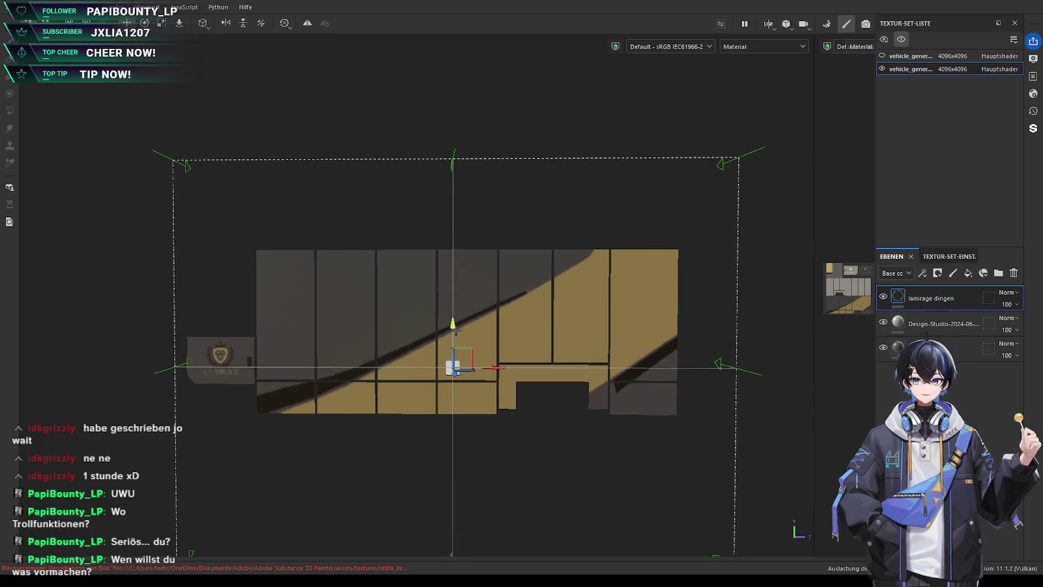
pyautogui.moveTo(454, 334)
pyautogui.mouseDown()
pyautogui.moveTo(456, 357)
pyautogui.moveTo(463, 299)
pyautogui.moveTo(487, 409)
pyautogui.moveTo(501, 427)
pyautogui.mouseUp()
pyautogui.scroll(-2, 467, 328)
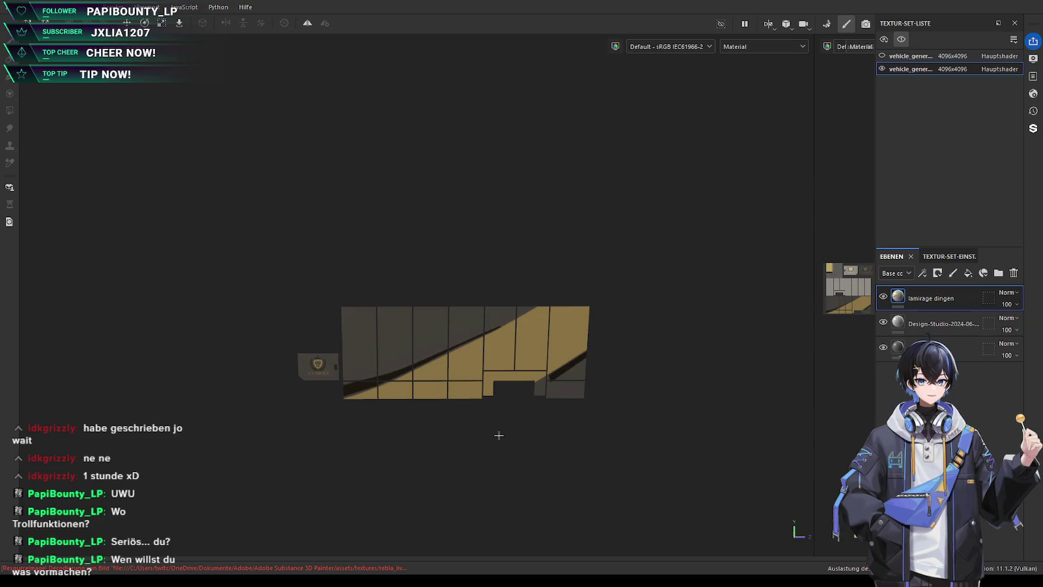
pyautogui.scroll(2, 491, 429)
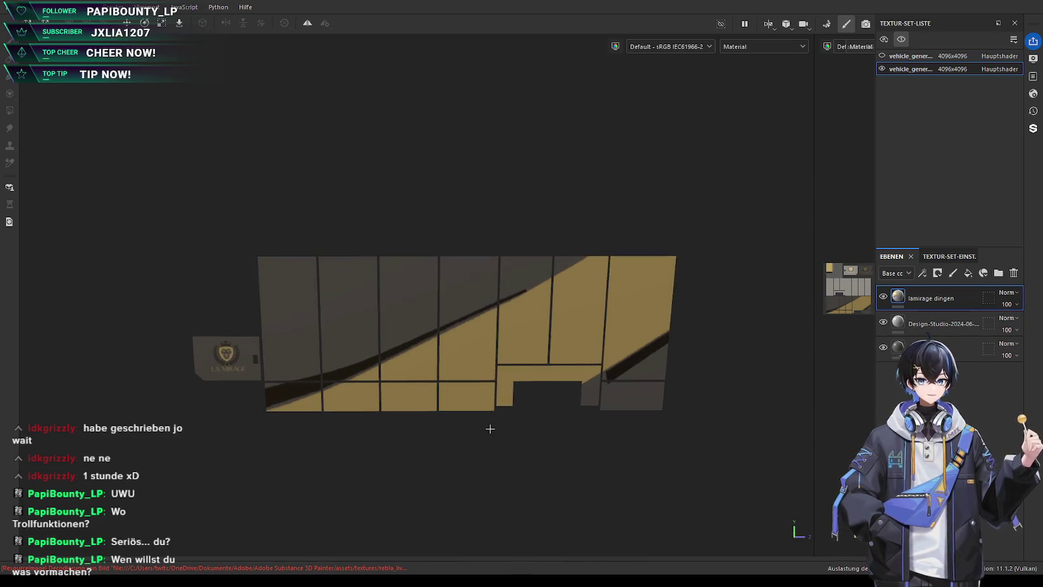
pyautogui.scroll(-2, 490, 429)
pyautogui.keyDown('alt'); pyautogui.moveTo(470, 437); pyautogui.dragTo(473, 429); pyautogui.keyUp('alt')
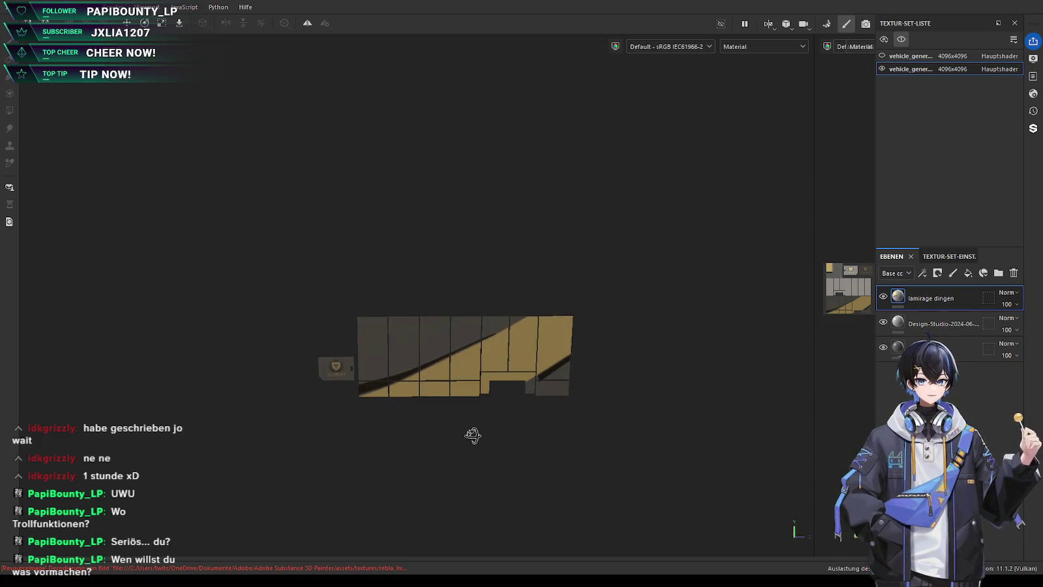
pyautogui.moveTo(473, 429)
pyautogui.keyDown('alt'); pyautogui.mouseDown()
pyautogui.moveTo(516, 418)
pyautogui.moveTo(473, 428)
pyautogui.mouseUp(); pyautogui.keyUp('alt')
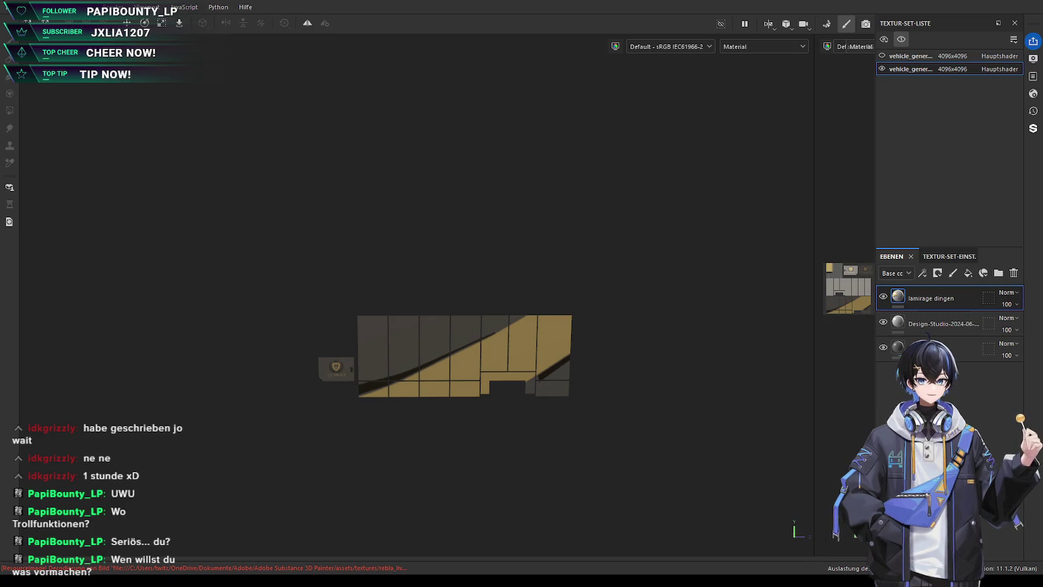
# Shift the projected side-panel artwork right and raise it on the panel
pyautogui.scroll(2, 387, 473)
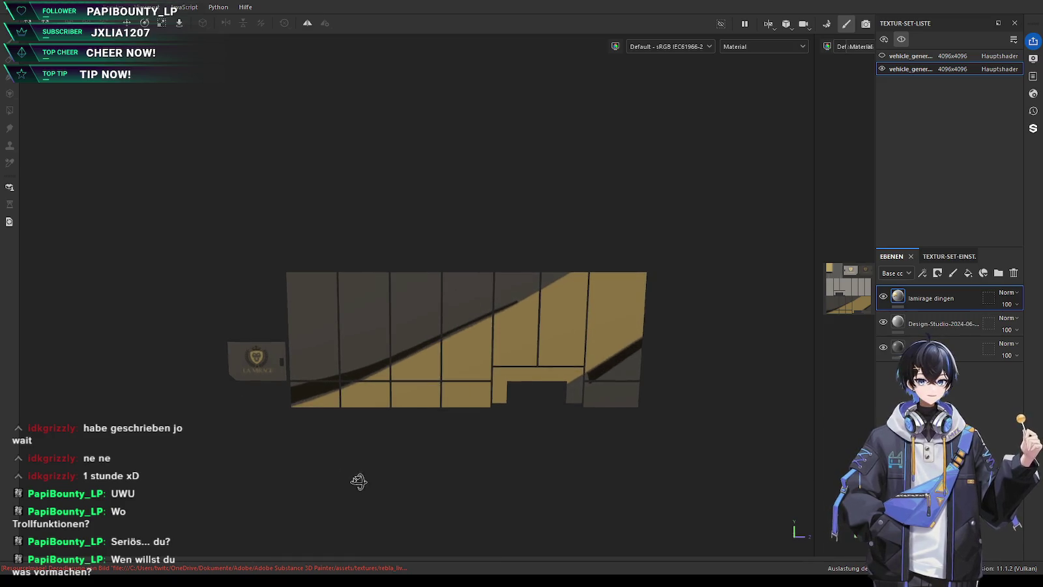
pyautogui.moveTo(502, 363)
pyautogui.mouseDown()
pyautogui.moveTo(587, 375)
pyautogui.moveTo(557, 377)
pyautogui.moveTo(575, 381)
pyautogui.mouseUp()
pyautogui.scroll(2, 575, 381)
pyautogui.scroll(2, 575, 381)
pyautogui.moveTo(674, 323); pyautogui.dragTo(680, 323)
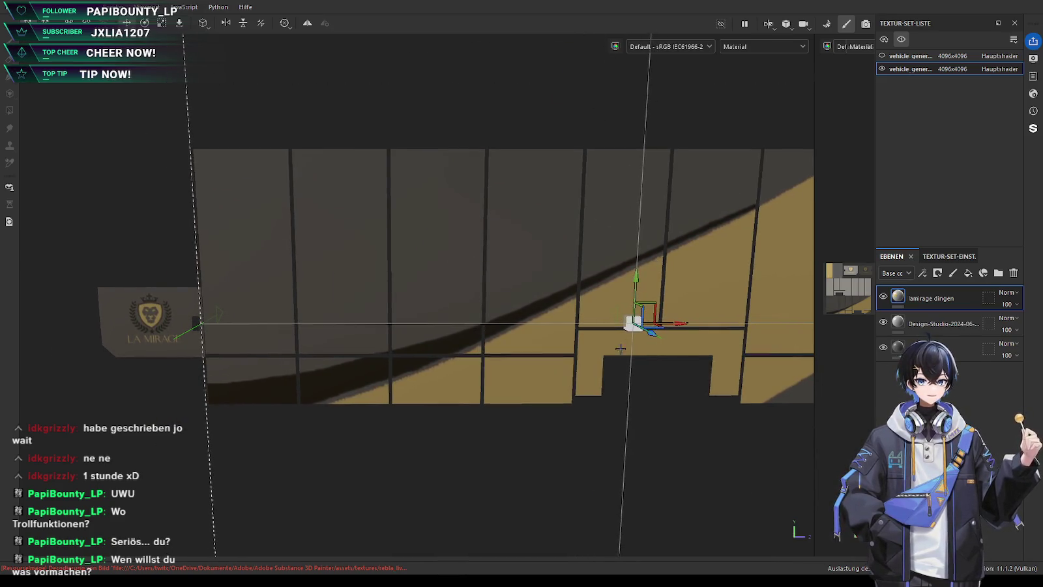
pyautogui.scroll(-3, 620, 349)
pyautogui.moveTo(587, 285)
pyautogui.mouseDown()
pyautogui.moveTo(591, 263)
pyautogui.moveTo(603, 284)
pyautogui.mouseUp()
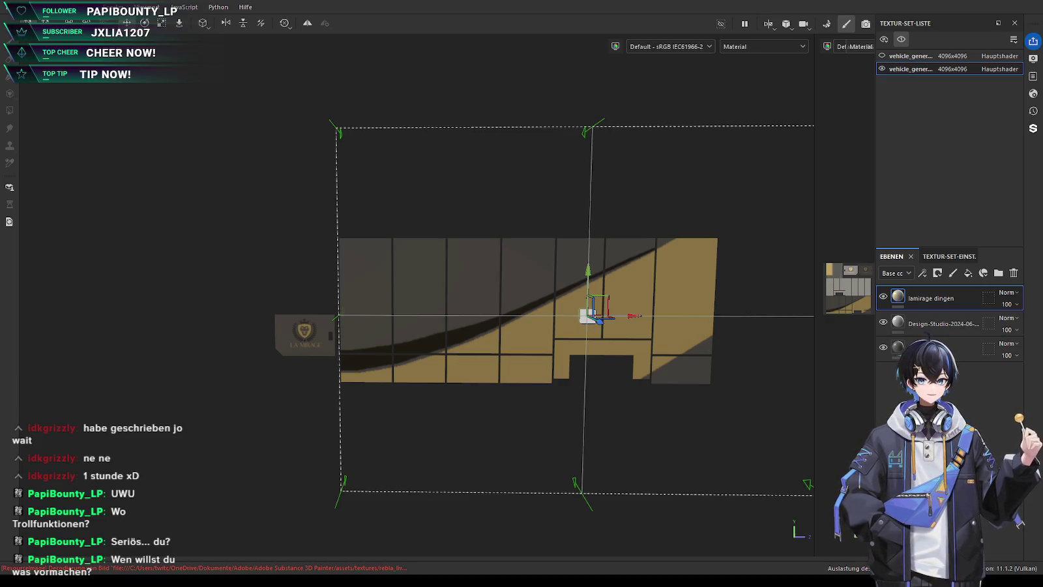
# Add a text layer onto the flat box panel
pyautogui.scroll(-3, 475, 442)
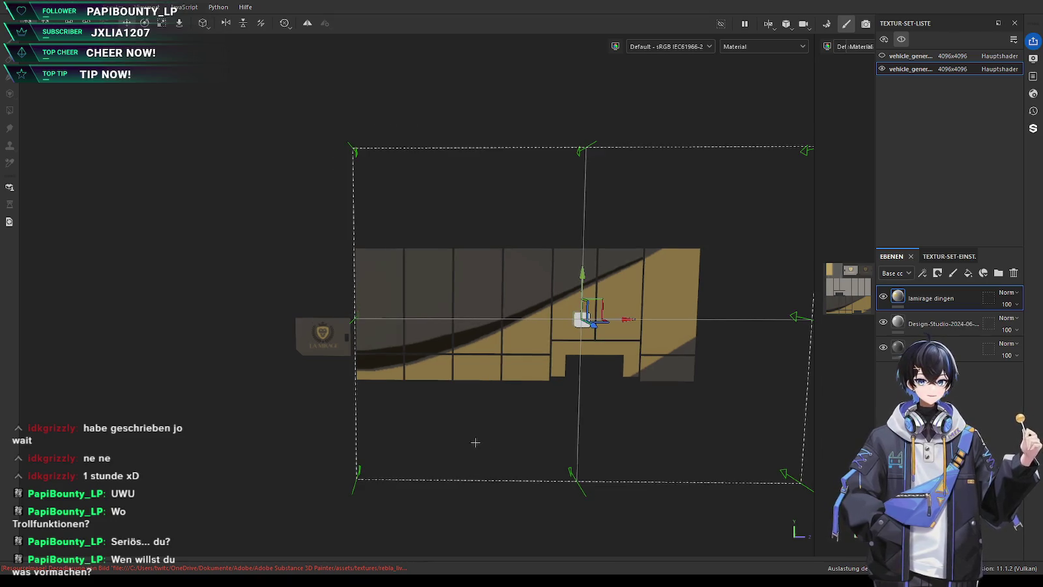
pyautogui.click(474, 443)
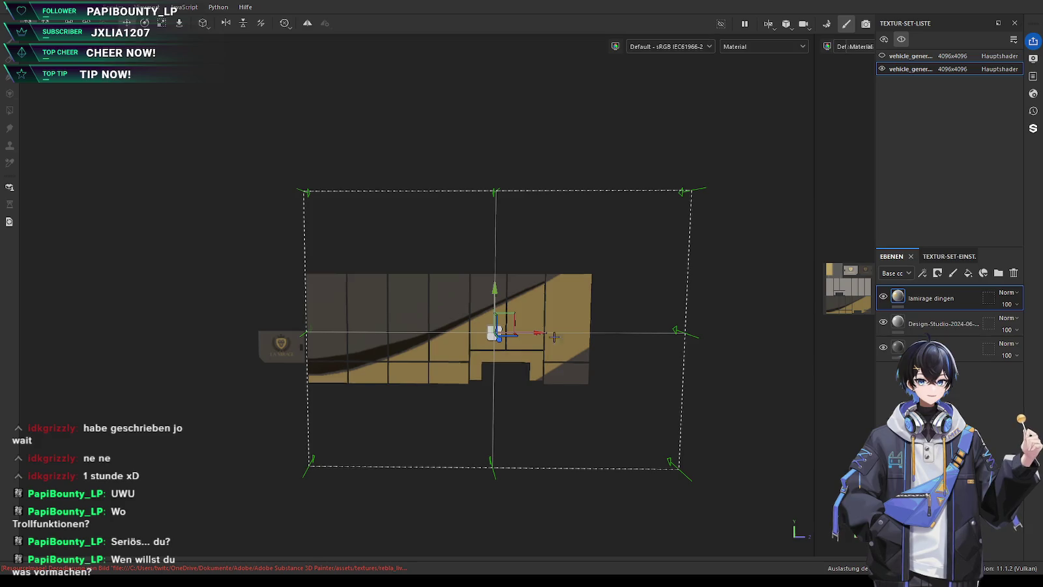
pyautogui.scroll(2, 572, 372)
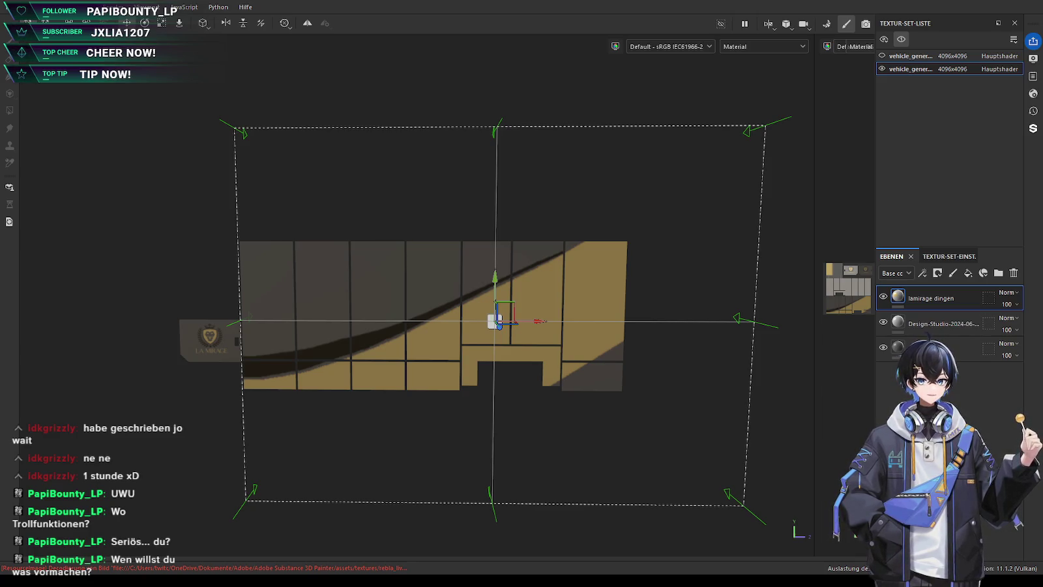
pyautogui.scroll(2, 131, 391)
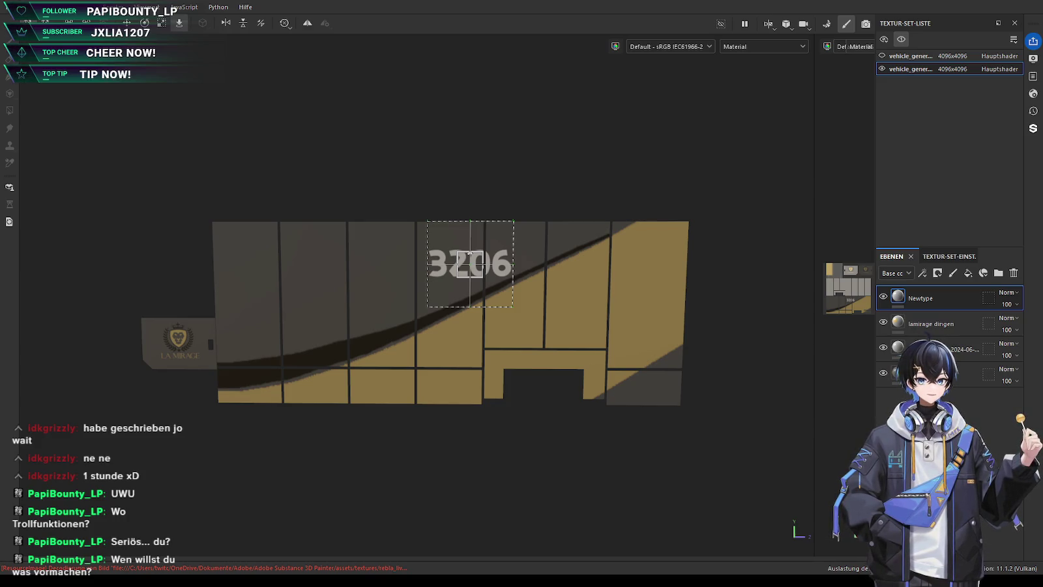
# Slide the 3206 text right, then duplicate it and shift the copy left to spell CAL3206
pyautogui.moveTo(508, 264); pyautogui.dragTo(669, 264)
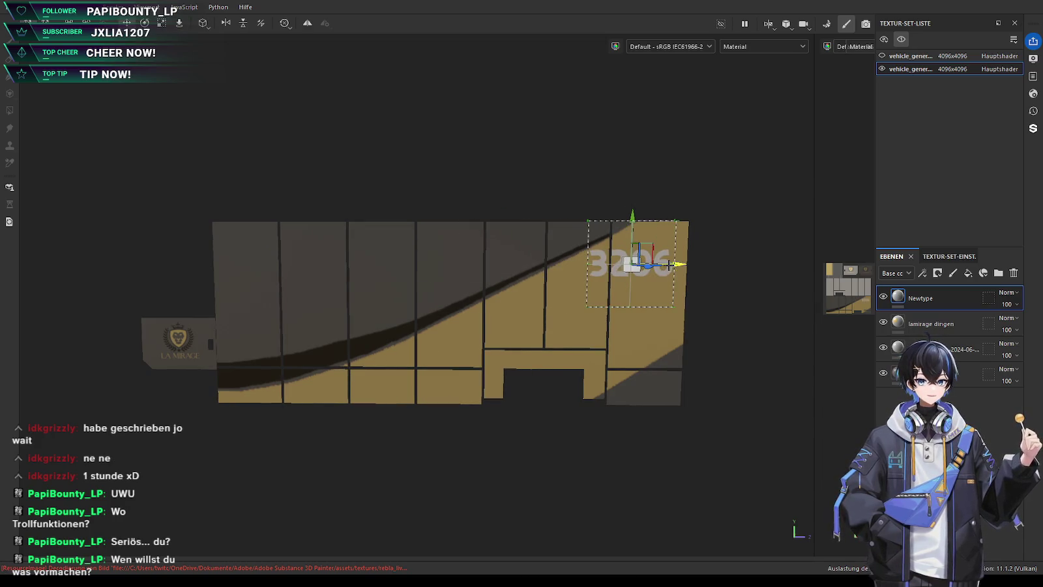
pyautogui.hotkey('ctrl', 'd')
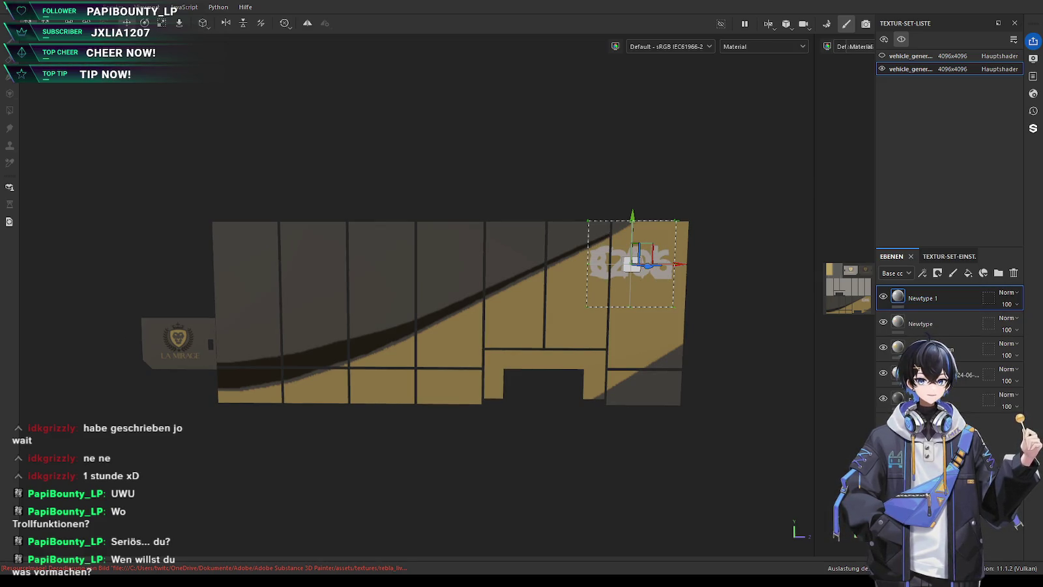
pyautogui.moveTo(632, 264); pyautogui.dragTo(573, 264)
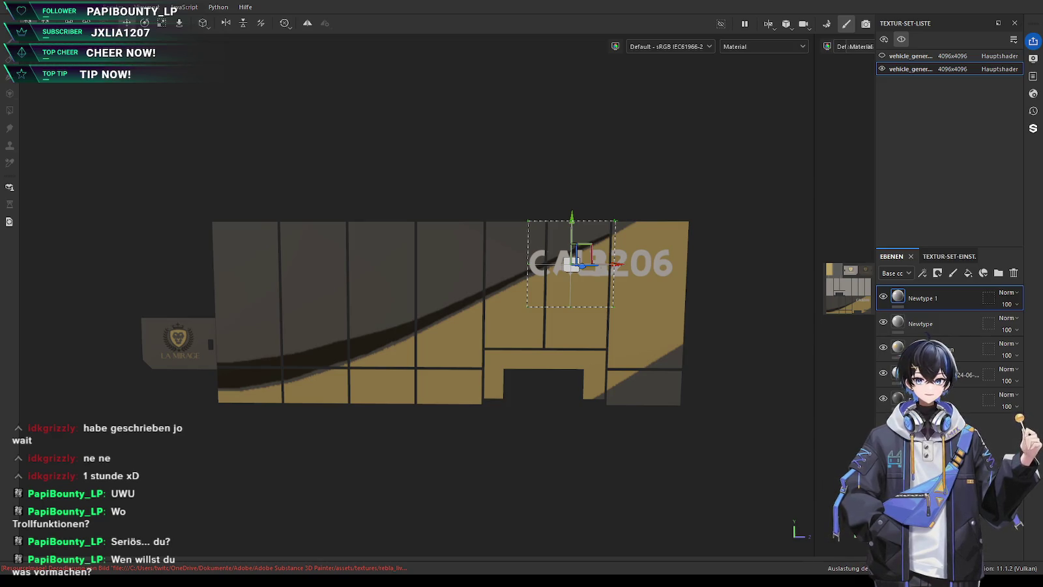
pyautogui.moveTo(566, 379)
pyautogui.keyDown('alt'); pyautogui.mouseDown()
pyautogui.moveTo(371, 395)
pyautogui.moveTo(457, 410)
pyautogui.mouseUp(); pyautogui.keyUp('alt')
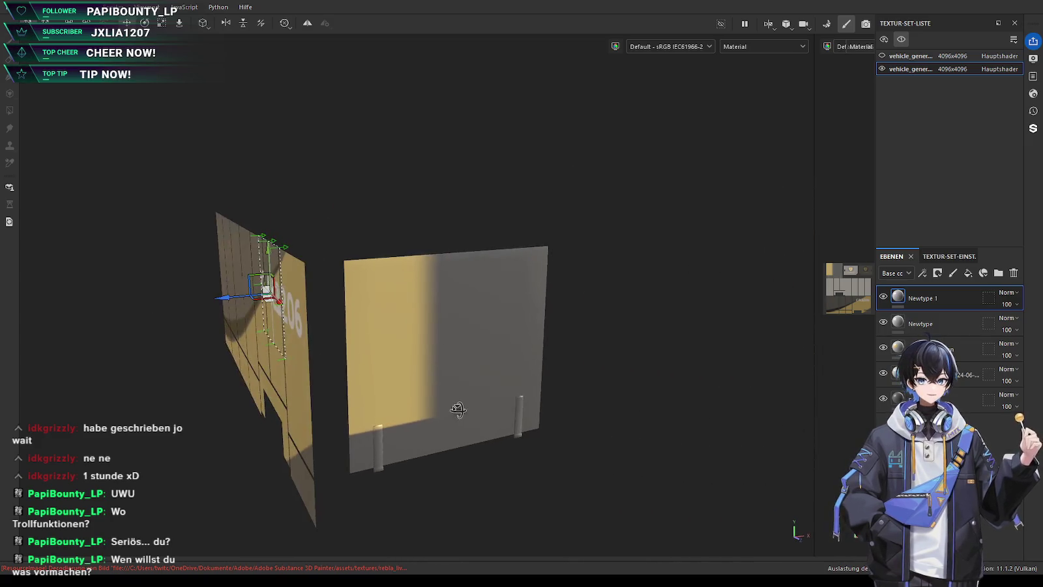
# Select the lamirage dingen layer and orbit the camera to face the grey panel
pyautogui.click(939, 349)
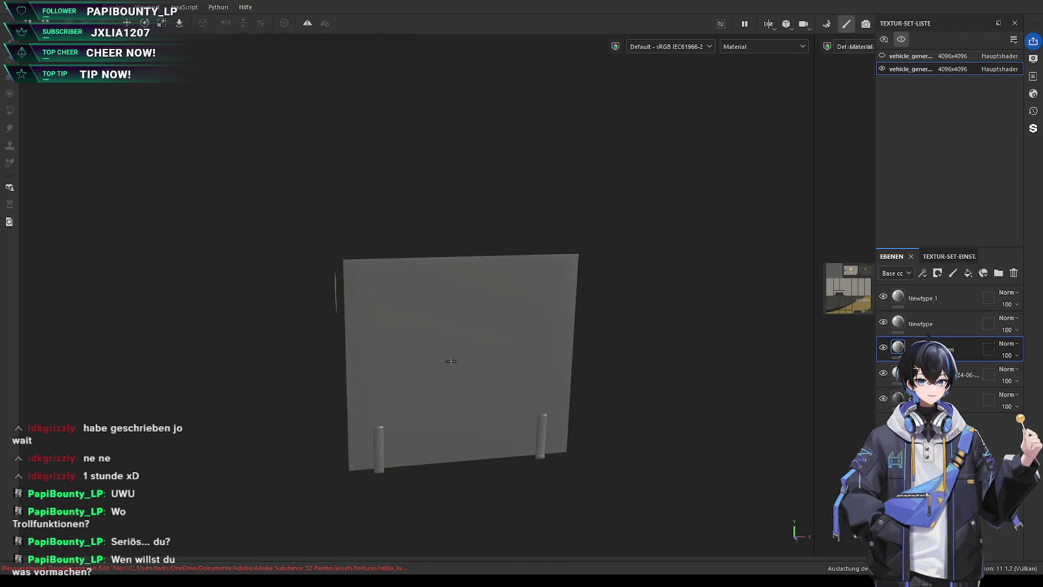
pyautogui.scroll(2, 433, 378)
pyautogui.scroll(2, 433, 378)
pyautogui.moveTo(433, 378)
pyautogui.keyDown('alt'); pyautogui.mouseDown()
pyautogui.moveTo(414, 372)
pyautogui.moveTo(447, 372)
pyautogui.moveTo(439, 352)
pyautogui.mouseUp(); pyautogui.keyUp('alt')
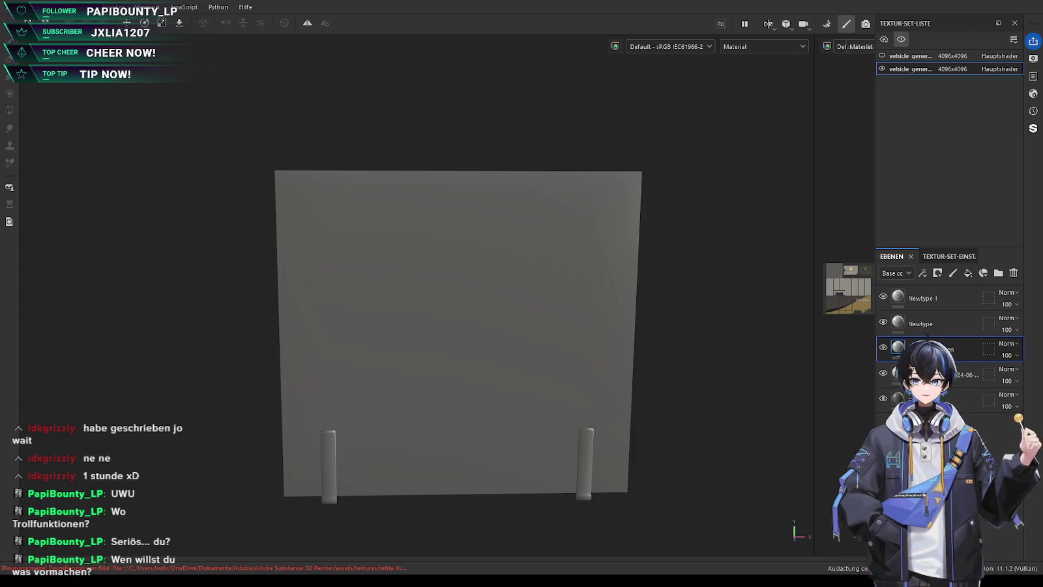
# Place a text decal on the grey panel with the pasted slogan UNSERE WELT VEREINT, removing the stray glyph
pyautogui.click(419, 297)
pyautogui.hotkey('ctrl', 'z')
pyautogui.moveTo(495, 302)
pyautogui.mouseDown()
pyautogui.moveTo(502, 324)
pyautogui.moveTo(447, 309)
pyautogui.mouseUp()
pyautogui.scroll(2, 419, 300)
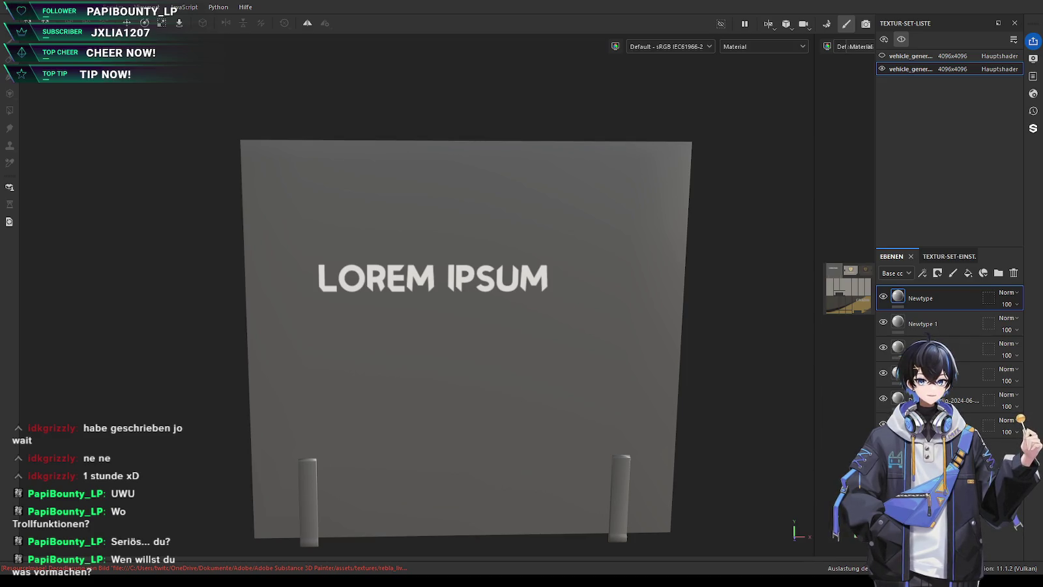
pyautogui.hotkey('ctrl', 'v')
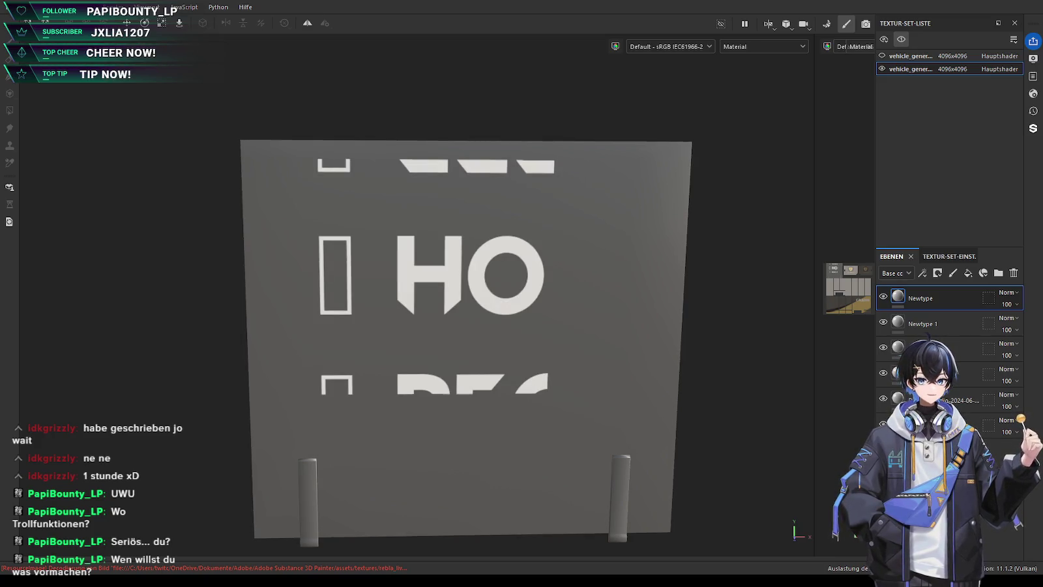
pyautogui.hotkey('ctrl', 'z')
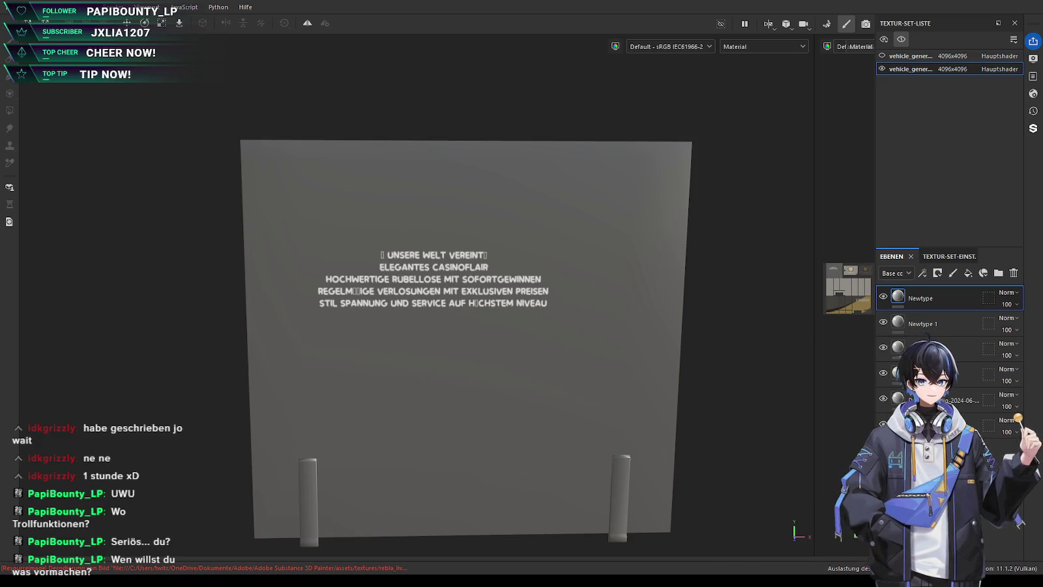
pyautogui.press('BackSpace')
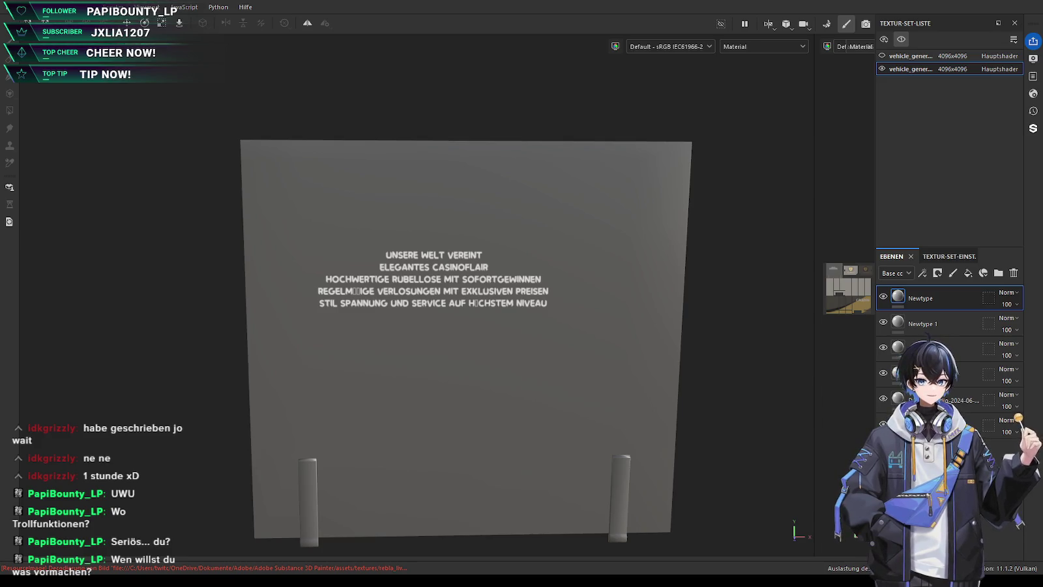
# Nudge the slogan down-right, check the CAL3206 panel, then hide the Newtype slogan layer
pyautogui.click(452, 305)
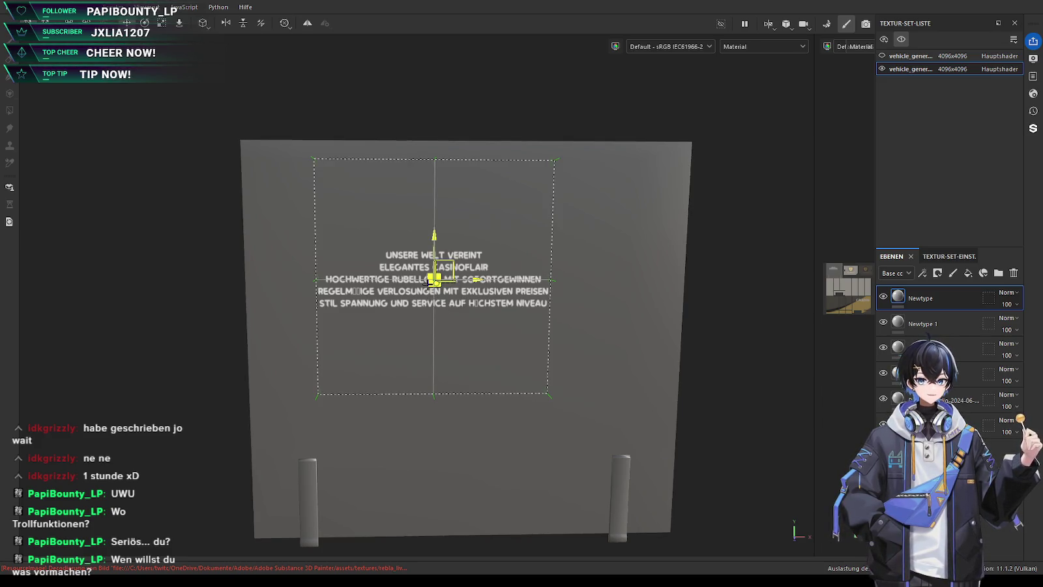
pyautogui.moveTo(453, 306); pyautogui.dragTo(476, 334)
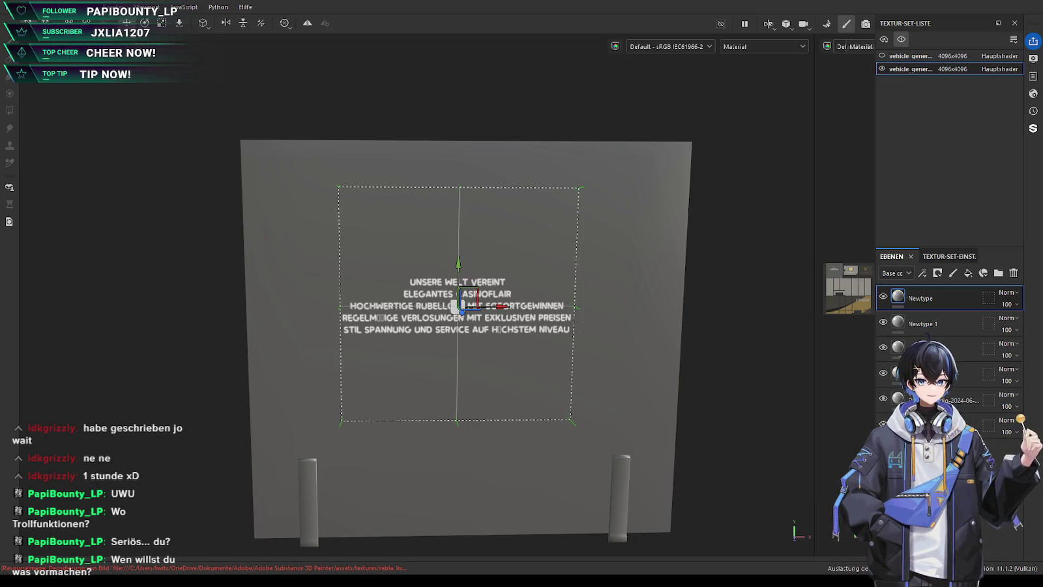
pyautogui.keyDown('alt'); pyautogui.moveTo(455, 307); pyautogui.dragTo(376, 377); pyautogui.keyUp('alt')
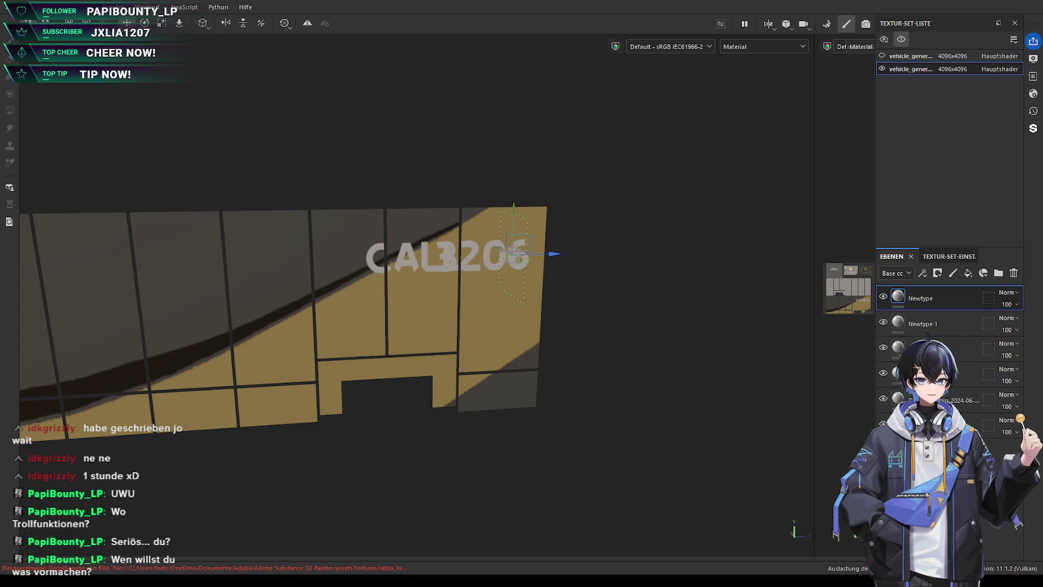
pyautogui.moveTo(522, 323)
pyautogui.keyDown('alt'); pyautogui.mouseDown()
pyautogui.moveTo(438, 324)
pyautogui.moveTo(501, 333)
pyautogui.moveTo(292, 329)
pyautogui.mouseUp(); pyautogui.keyUp('alt')
pyautogui.moveTo(589, 334)
pyautogui.keyDown('alt'); pyautogui.mouseDown()
pyautogui.moveTo(615, 349)
pyautogui.moveTo(812, 300)
pyautogui.mouseUp(); pyautogui.keyUp('alt')
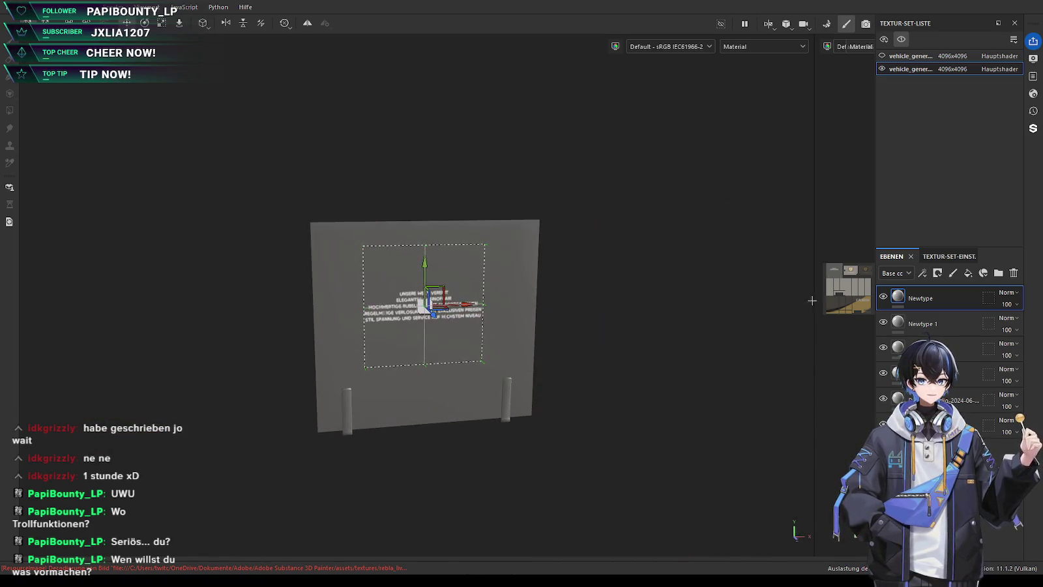
pyautogui.click(883, 296)
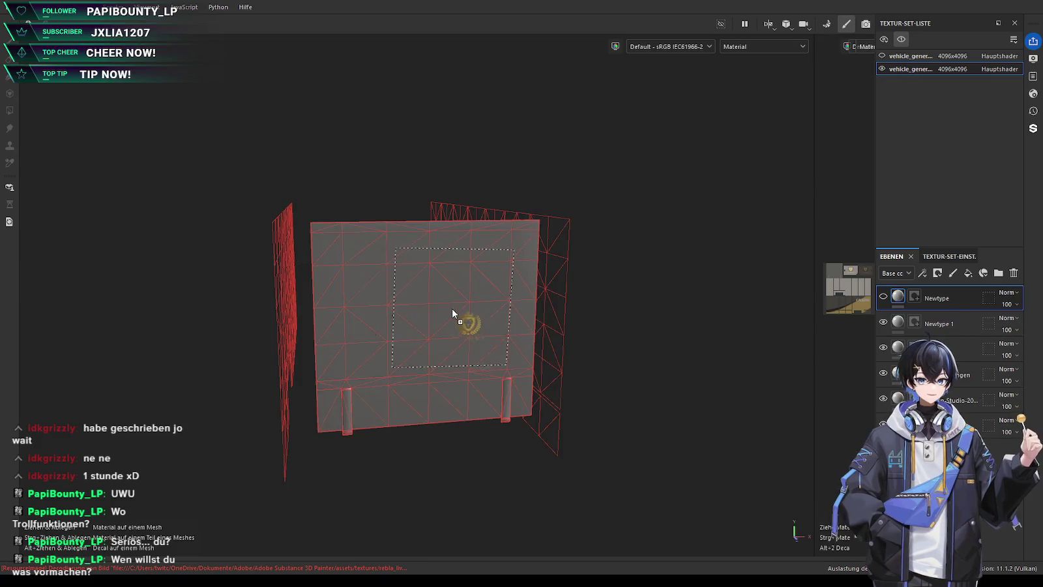
# Drop the mirage_gold crest on the grey panel, rotate it level and centre it slightly lower
pyautogui.scroll(3, 442, 354)
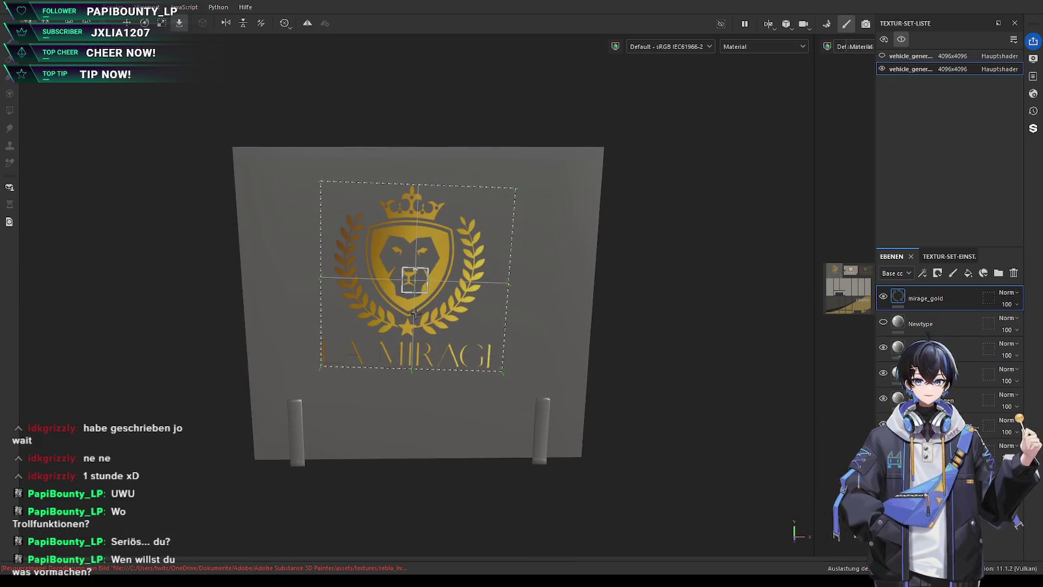
pyautogui.hotkey('ctrl', 'z')
pyautogui.moveTo(40, 342); pyautogui.dragTo(418, 257)
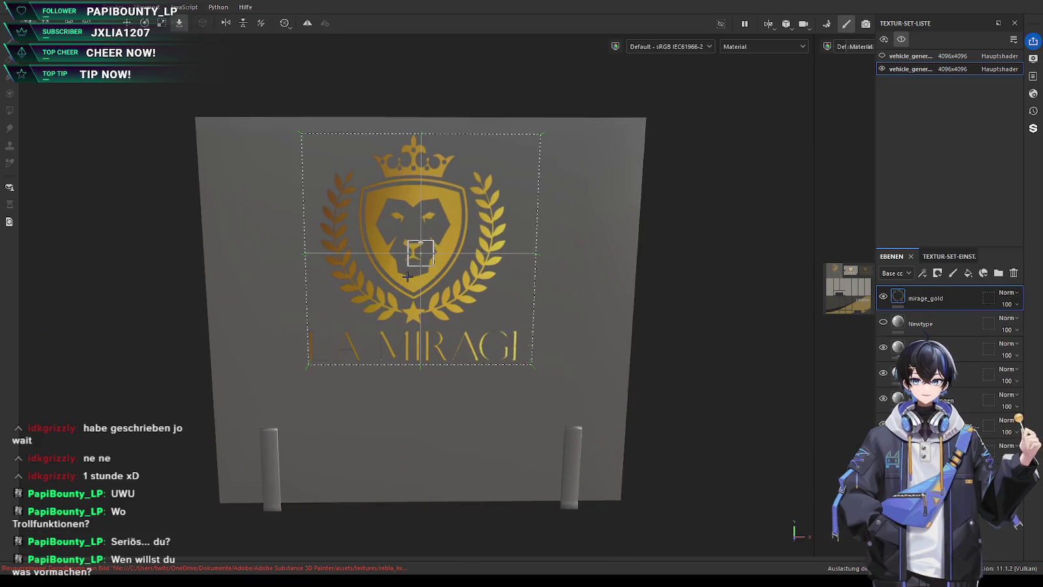
pyautogui.press('e')
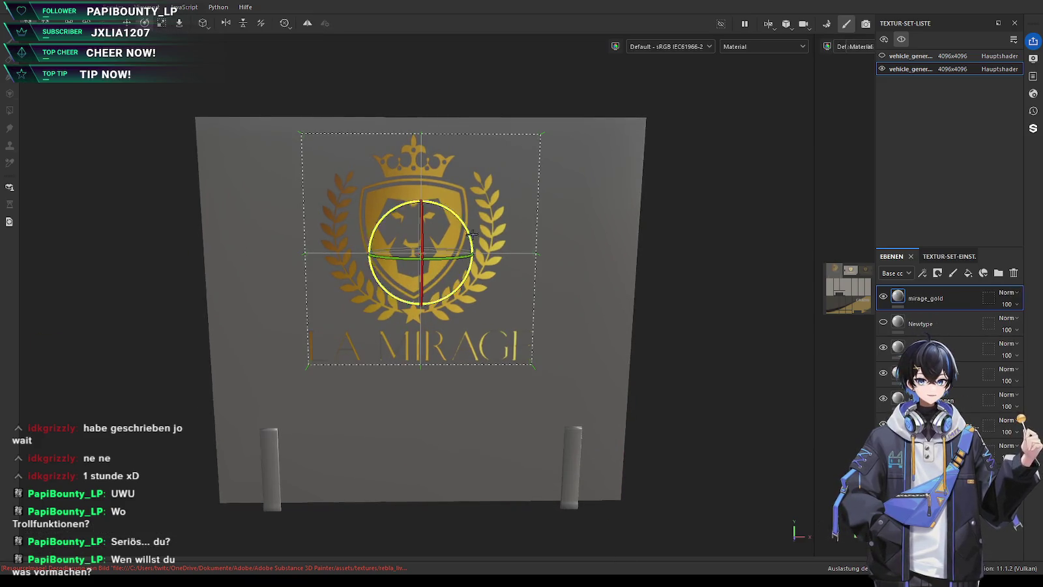
pyautogui.moveTo(468, 232); pyautogui.dragTo(466, 233)
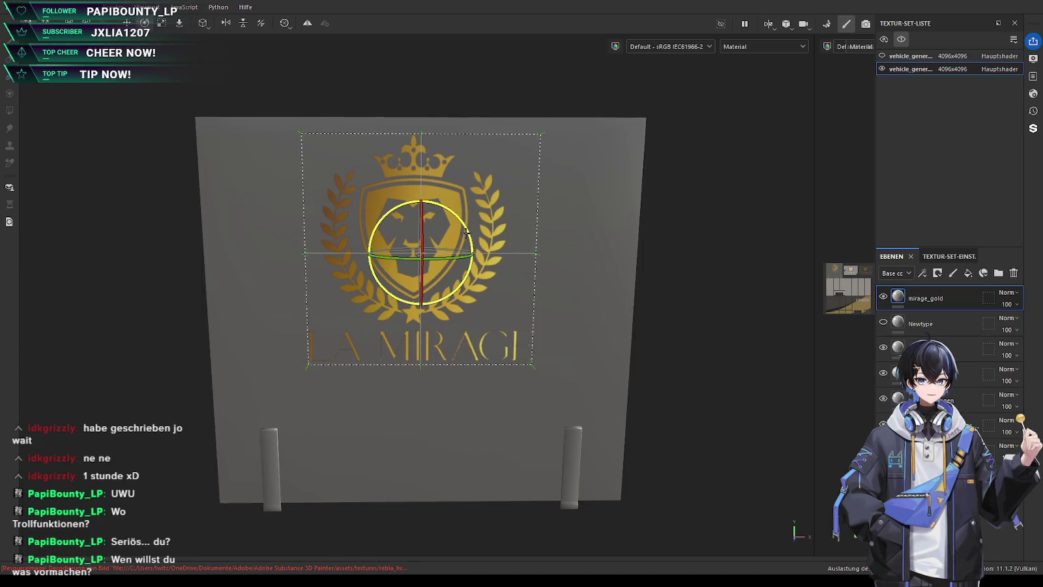
pyautogui.press('w')
pyautogui.moveTo(428, 228); pyautogui.dragTo(417, 273)
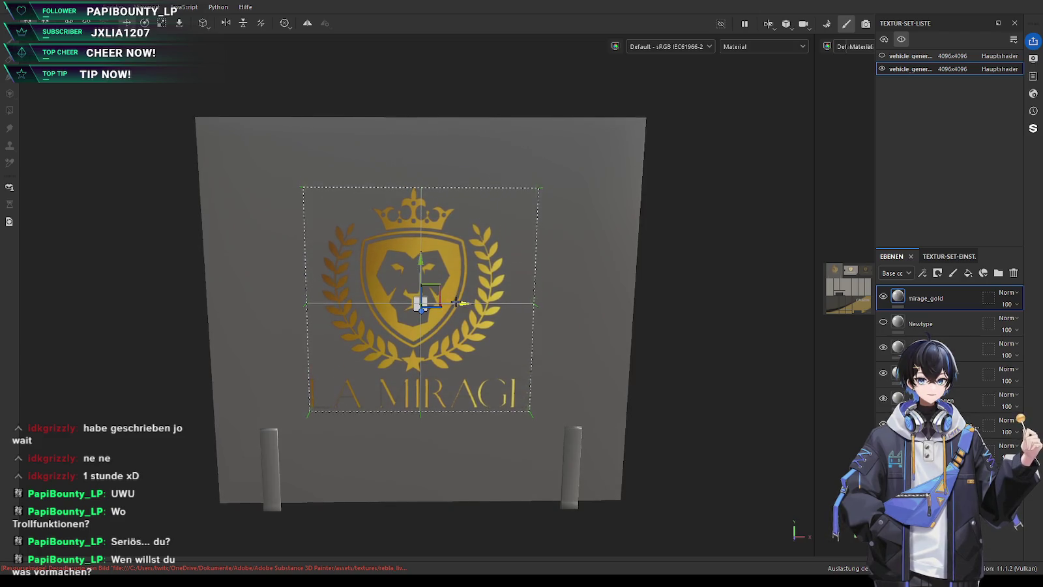
pyautogui.moveTo(457, 301); pyautogui.dragTo(467, 302)
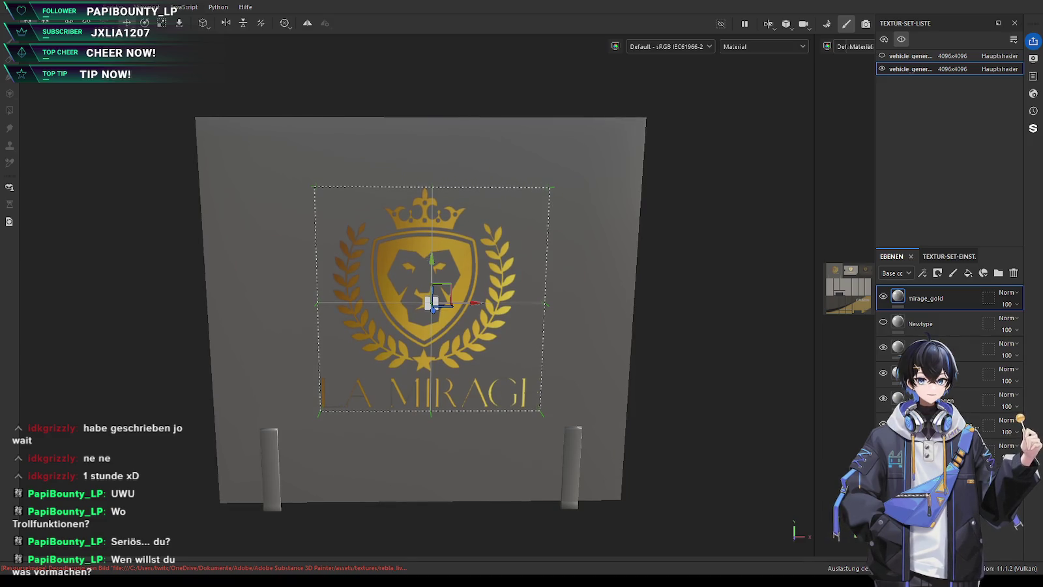
# Confirm the logo placement and orbit to view the yellow truck side-on
pyautogui.scroll(-5, 431, 304)
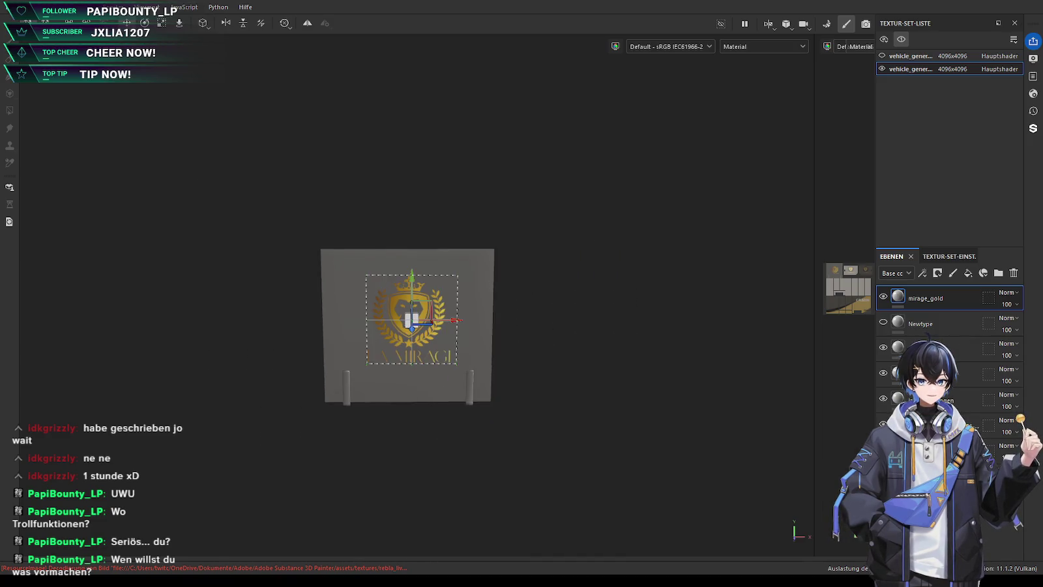
pyautogui.press('1')
pyautogui.scroll(4, 395, 440)
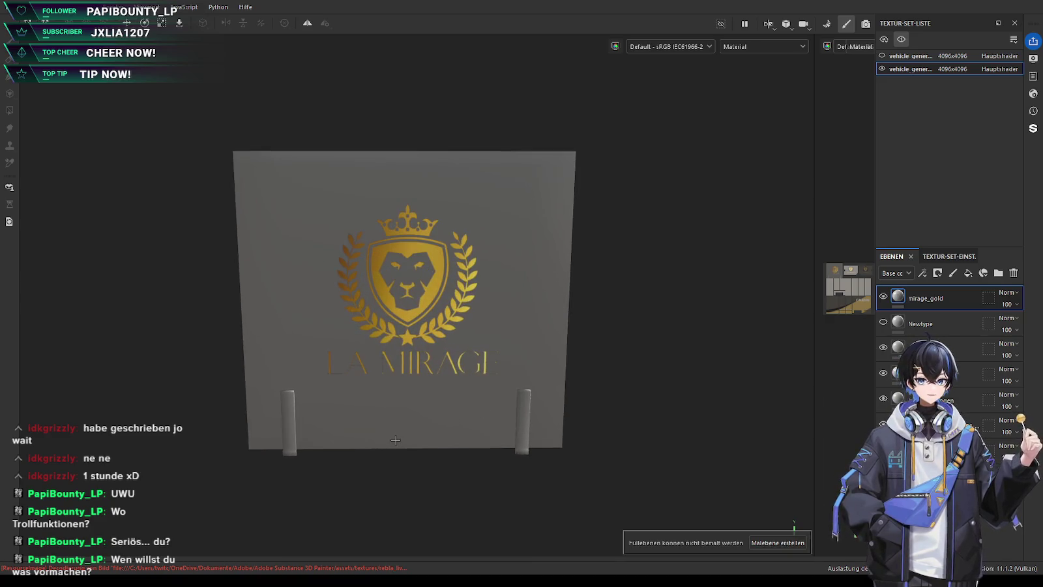
pyautogui.moveTo(365, 434)
pyautogui.keyDown('alt'); pyautogui.mouseDown()
pyautogui.moveTo(442, 447)
pyautogui.moveTo(399, 482)
pyautogui.moveTo(580, 469)
pyautogui.moveTo(508, 464)
pyautogui.mouseUp(); pyautogui.keyUp('alt')
pyautogui.scroll(-3, 490, 445)
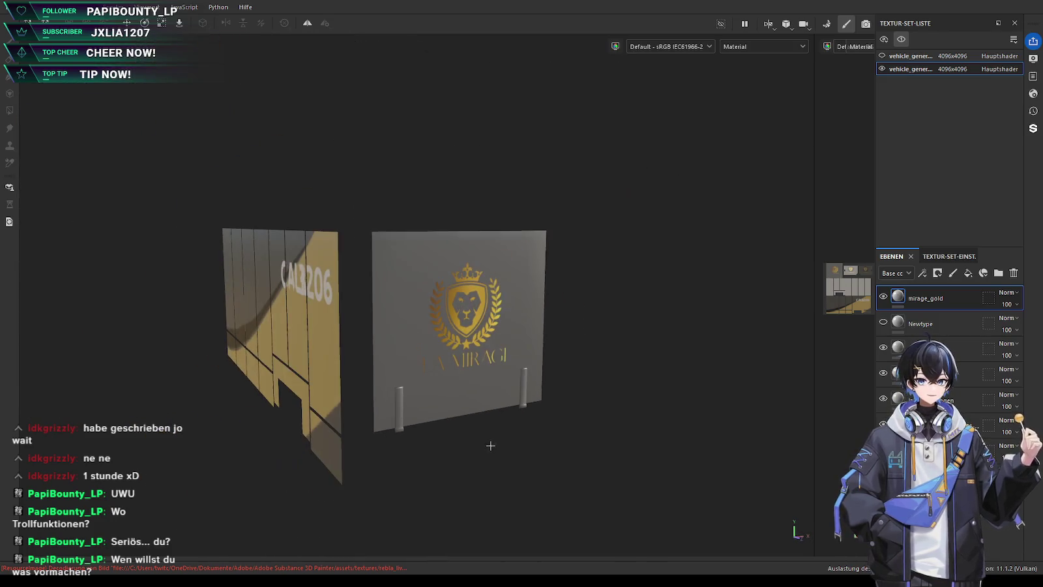
pyautogui.moveTo(277, 424)
pyautogui.keyDown('alt'); pyautogui.mouseDown()
pyautogui.moveTo(442, 453)
pyautogui.moveTo(416, 456)
pyautogui.moveTo(430, 461)
pyautogui.mouseUp(); pyautogui.keyUp('alt')
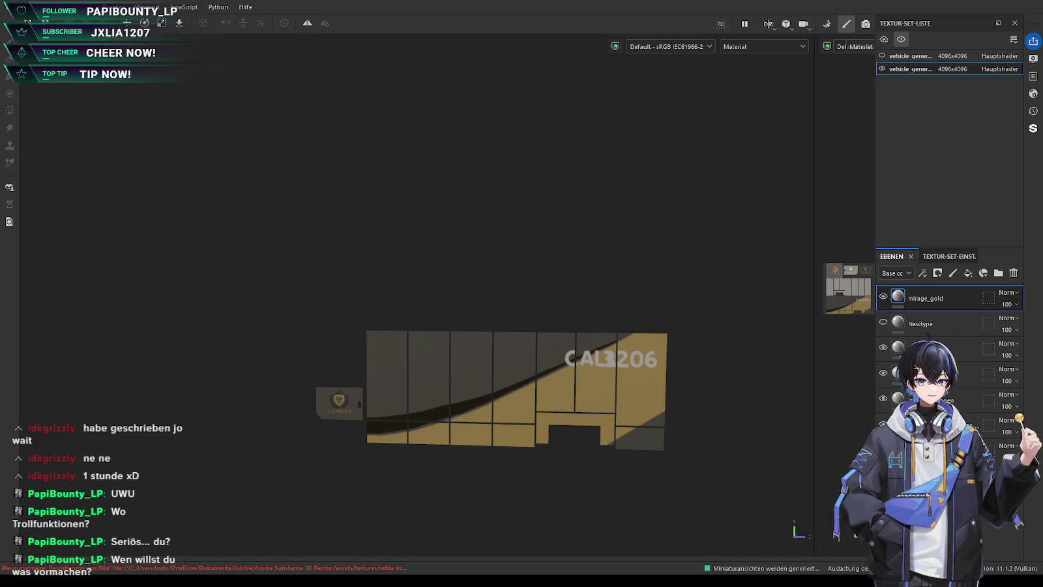
# Drop the 93_logoLarge lion crest onto the truck's side panel
pyautogui.moveTo(380, 356); pyautogui.dragTo(479, 393)
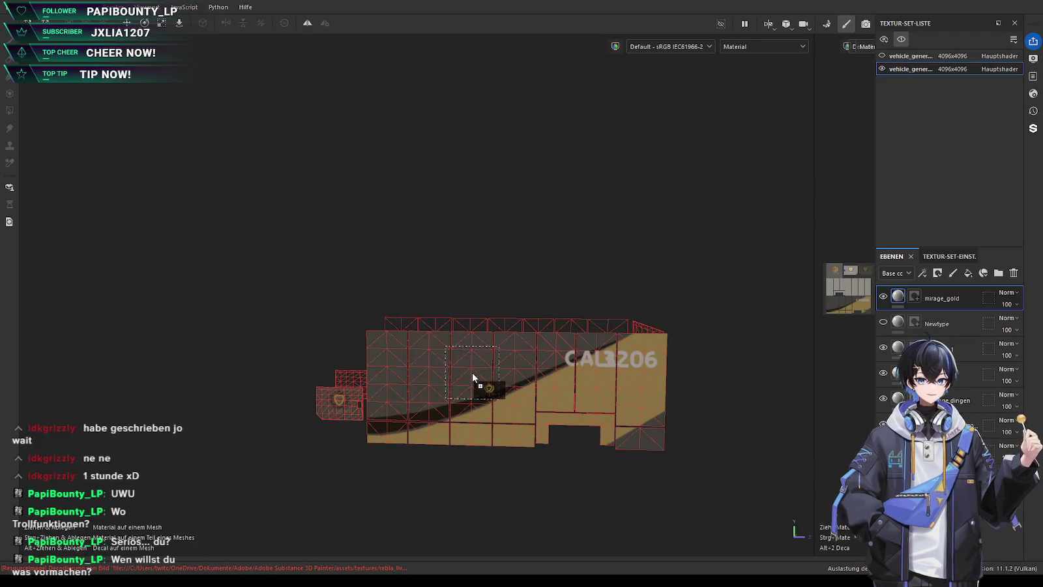
# Enlarge and stretch the 93_logoLarge projection, slide it right and widen it along the panel
pyautogui.scroll(5, 479, 393)
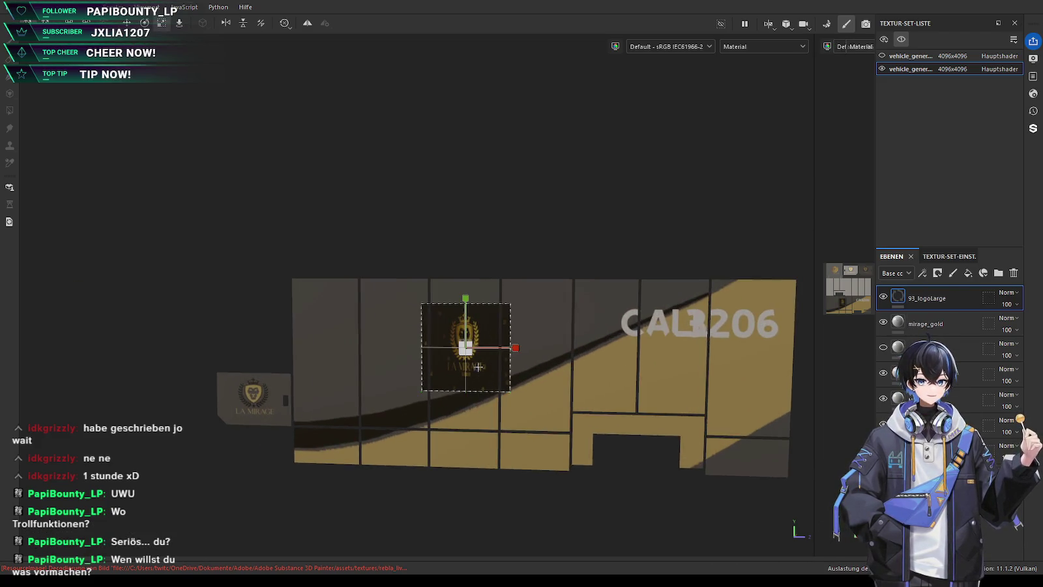
pyautogui.moveTo(481, 347); pyautogui.dragTo(711, 272)
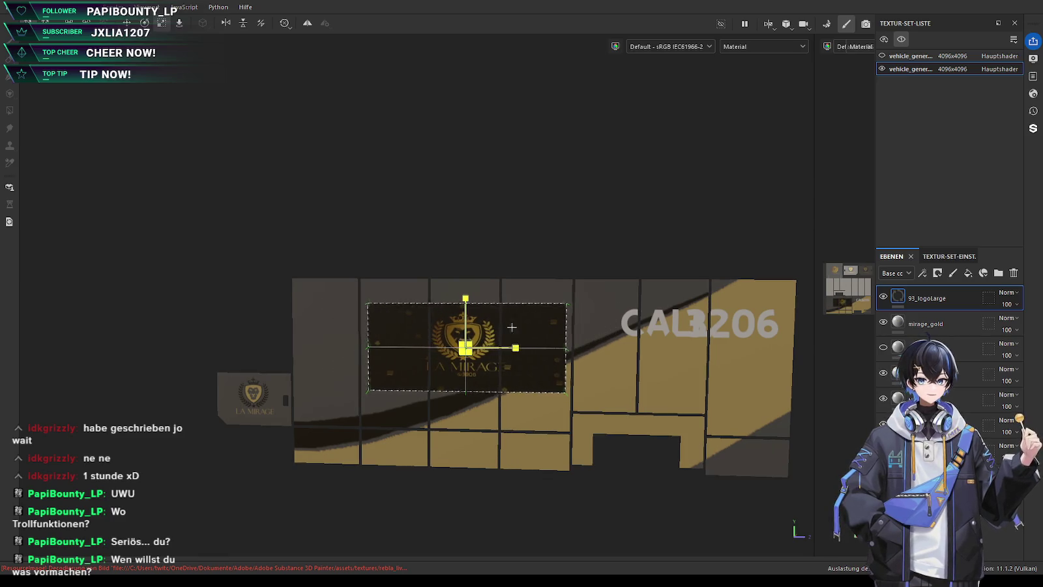
pyautogui.moveTo(467, 347)
pyautogui.mouseDown()
pyautogui.moveTo(499, 378)
pyautogui.moveTo(490, 369)
pyautogui.mouseUp()
pyautogui.moveTo(489, 318); pyautogui.dragTo(490, 299)
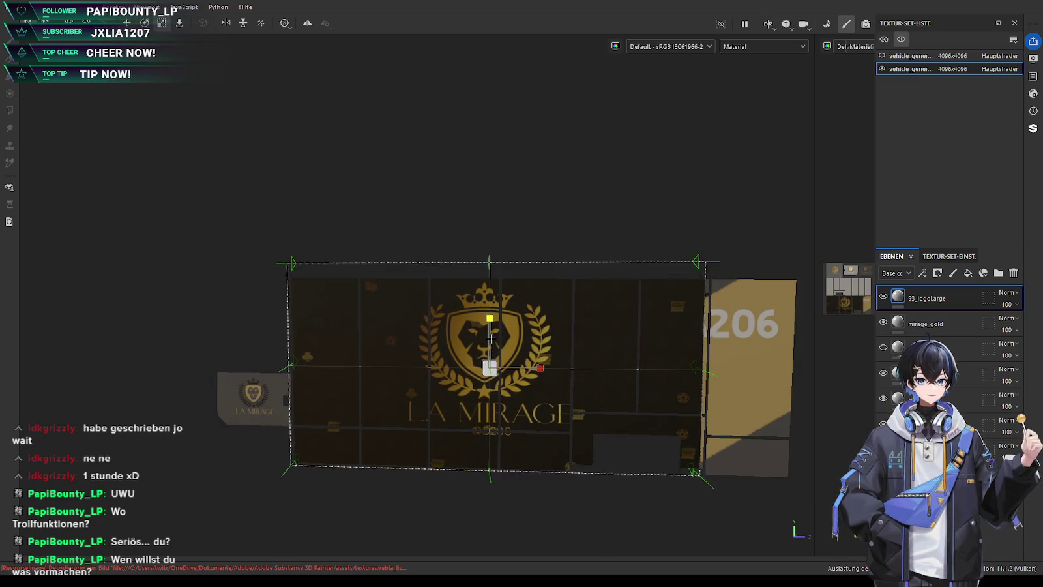
pyautogui.press('w')
pyautogui.moveTo(490, 368); pyautogui.dragTo(519, 369)
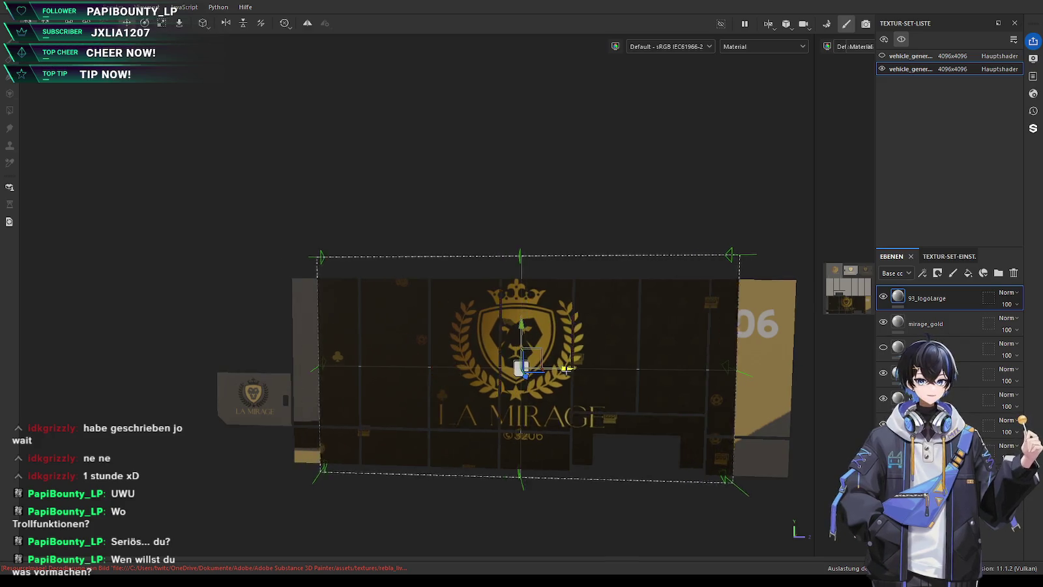
pyautogui.press('r')
pyautogui.moveTo(563, 368); pyautogui.dragTo(578, 369)
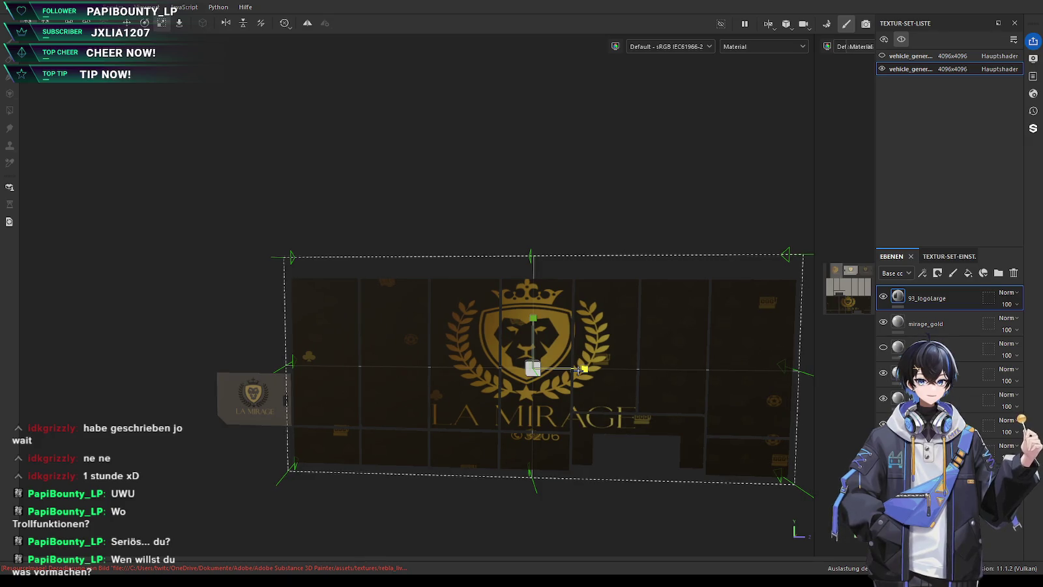
# Fine-tune the crest's position and vertical scale to centre it on the side panel
pyautogui.press('w')
pyautogui.moveTo(536, 336); pyautogui.dragTo(540, 338)
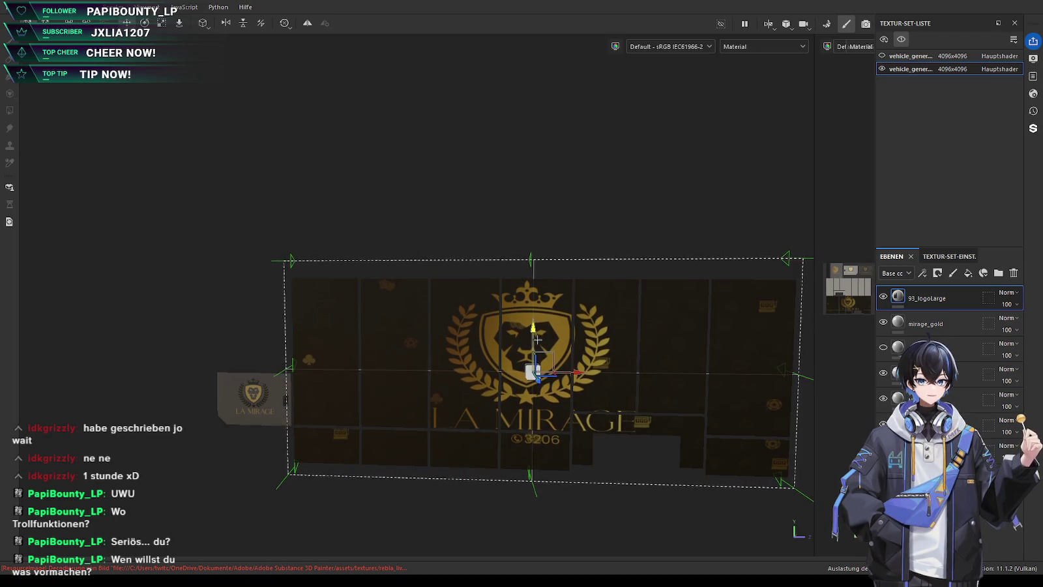
pyautogui.press('r')
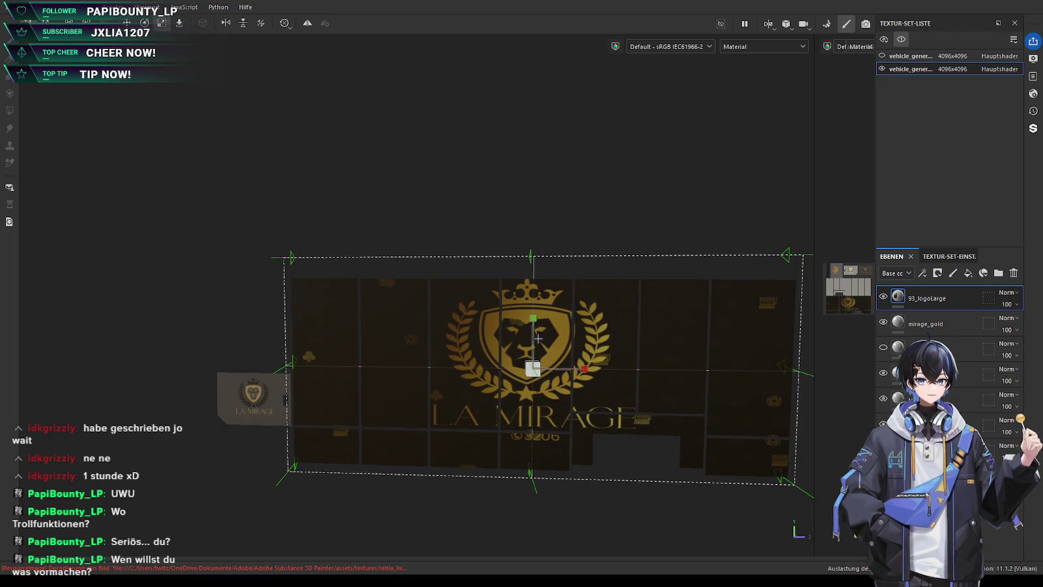
pyautogui.moveTo(535, 330); pyautogui.dragTo(535, 334)
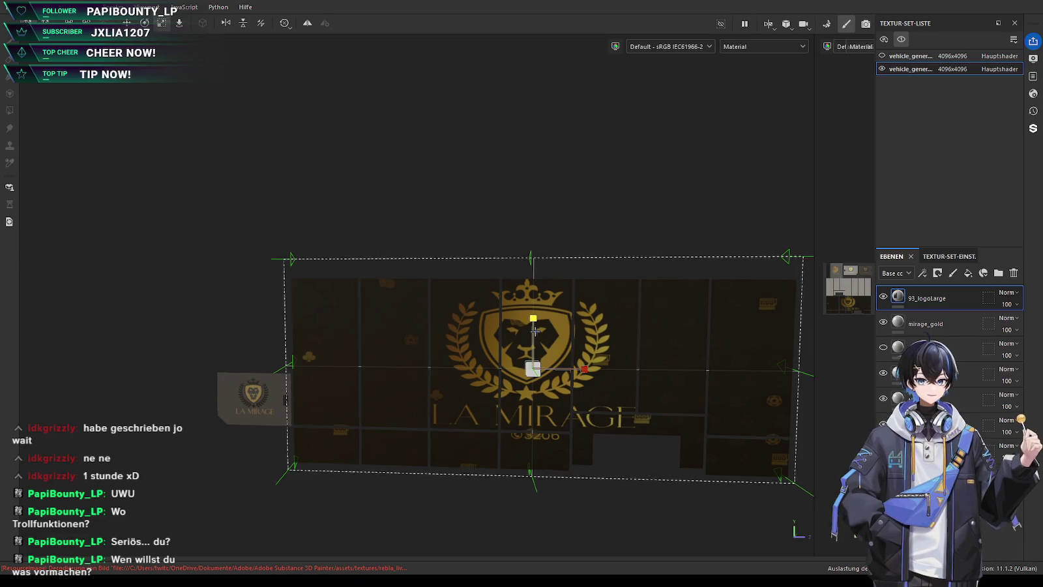
pyautogui.press('w')
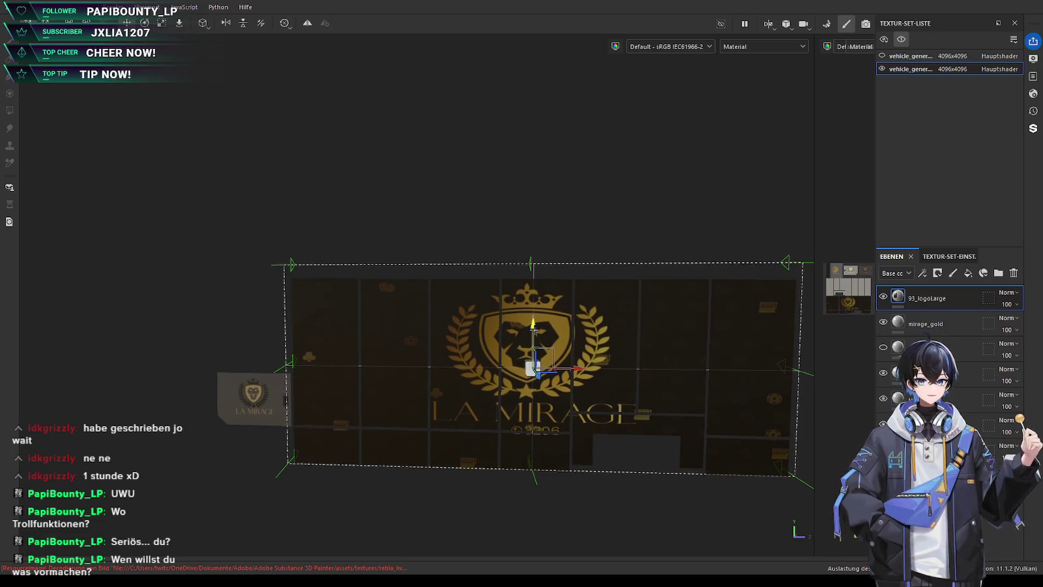
pyautogui.moveTo(535, 334)
pyautogui.mouseDown()
pyautogui.moveTo(534, 344)
pyautogui.moveTo(536, 331)
pyautogui.mouseUp()
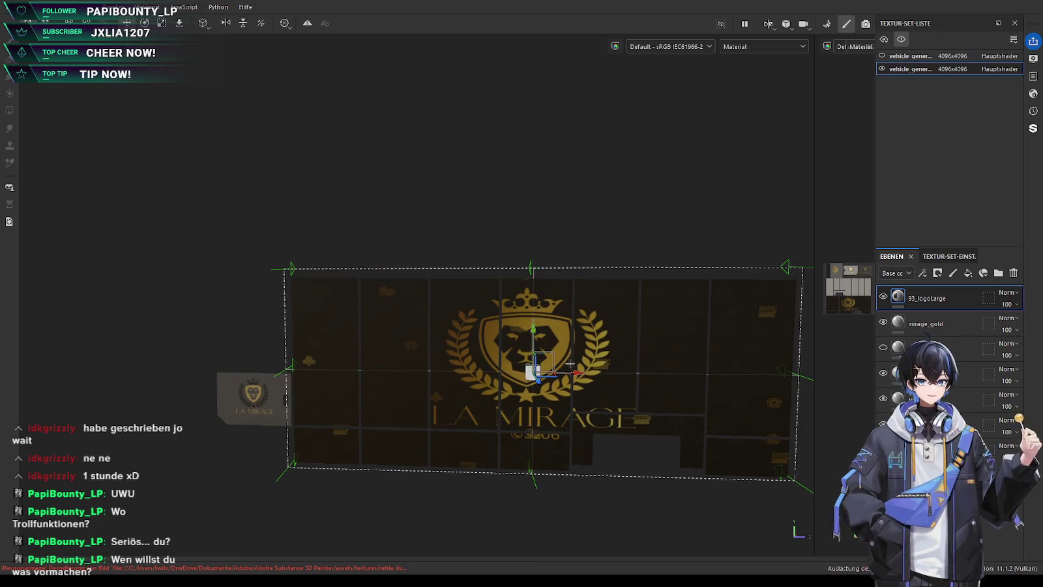
pyautogui.moveTo(531, 371); pyautogui.dragTo(525, 372)
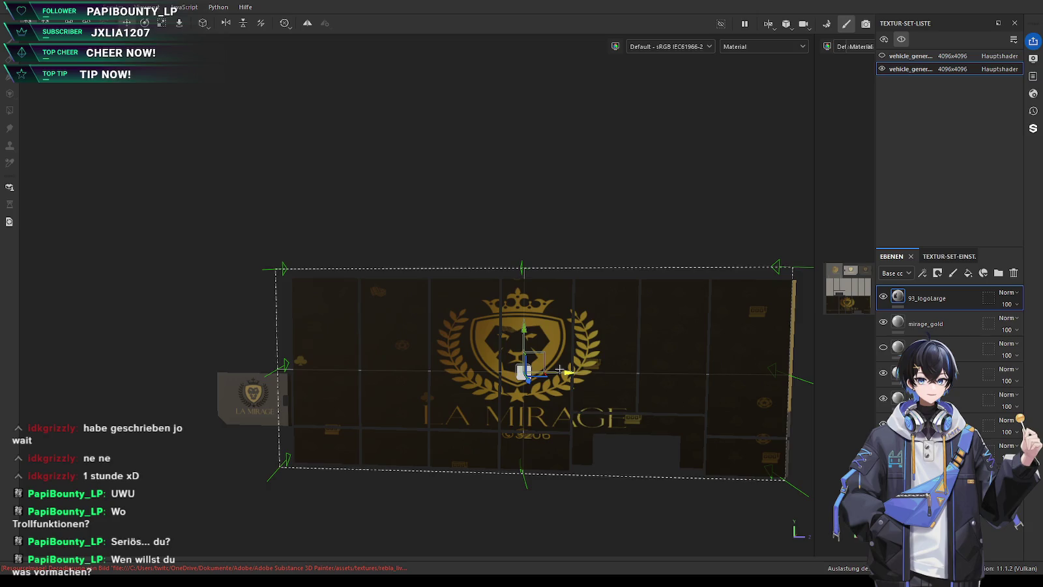
pyautogui.scroll(5, 523, 365)
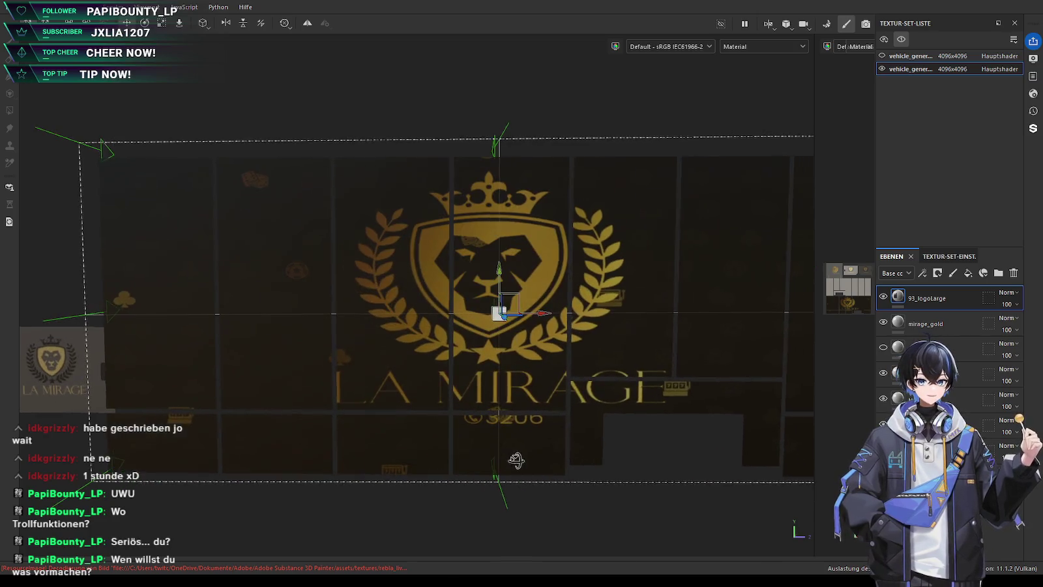
pyautogui.moveTo(536, 314); pyautogui.dragTo(545, 315)
pyautogui.moveTo(510, 265)
pyautogui.mouseDown()
pyautogui.moveTo(513, 274)
pyautogui.moveTo(525, 253)
pyautogui.mouseUp()
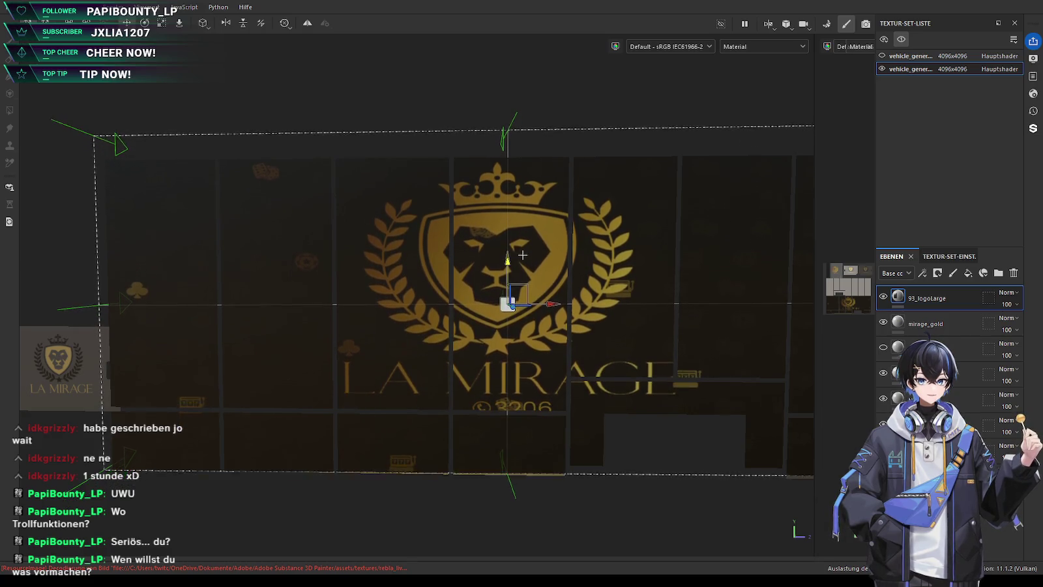
# Orbit around the truck side and nudge the crest down a few pixels
pyautogui.scroll(-5, 525, 274)
pyautogui.moveTo(535, 294)
pyautogui.keyDown('alt'); pyautogui.mouseDown()
pyautogui.moveTo(566, 431)
pyautogui.moveTo(489, 442)
pyautogui.mouseUp(); pyautogui.keyUp('alt')
pyautogui.scroll(3, 465, 307)
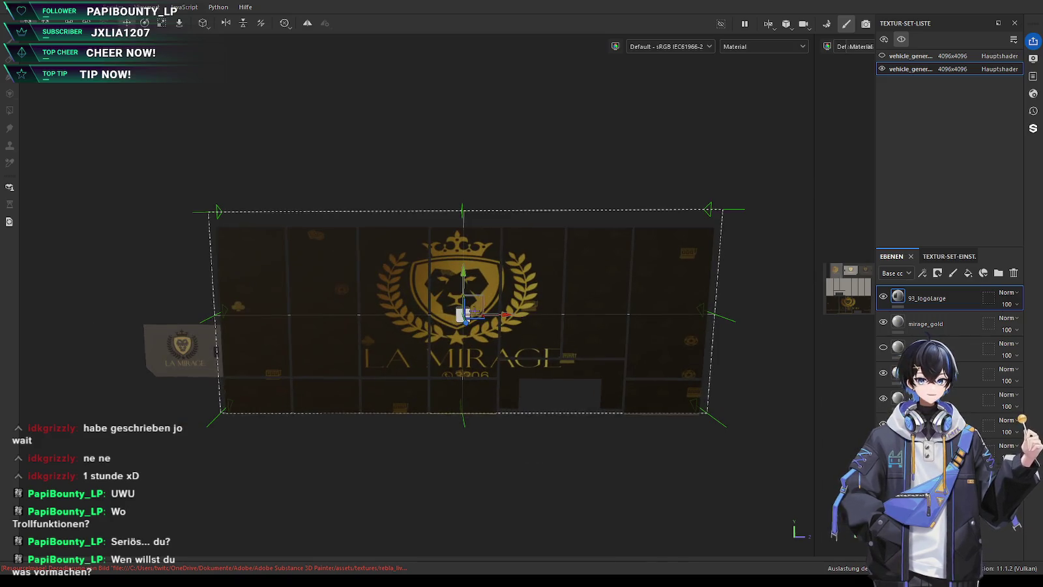
pyautogui.moveTo(464, 283); pyautogui.dragTo(467, 279)
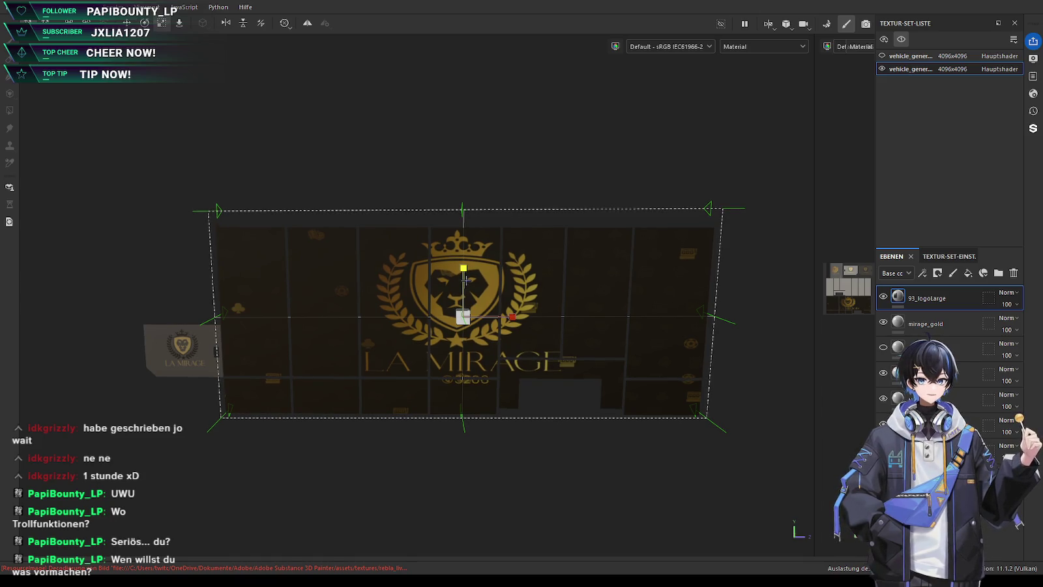
pyautogui.scroll(2, 508, 423)
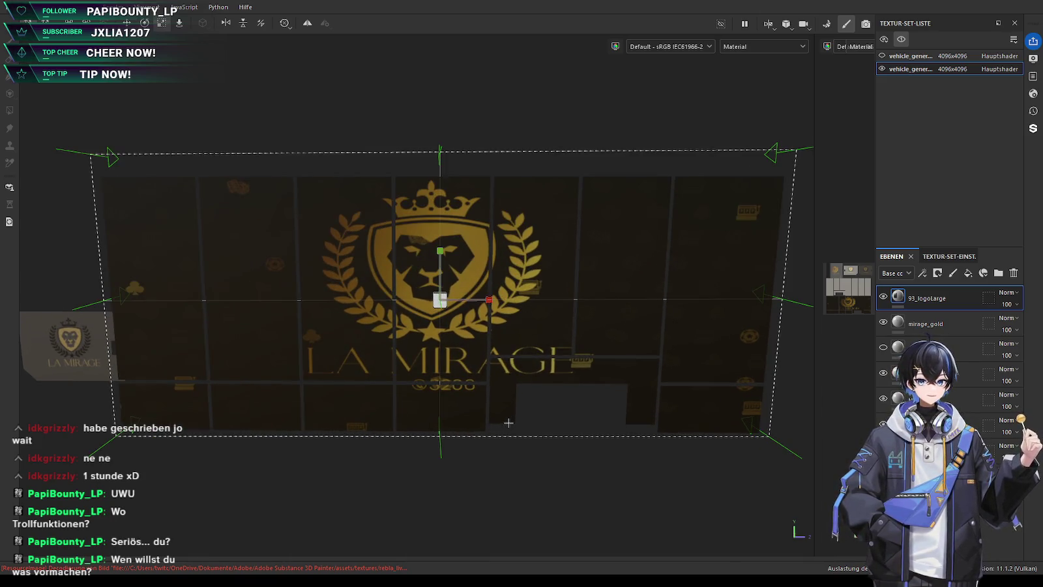
pyautogui.scroll(-2, 509, 423)
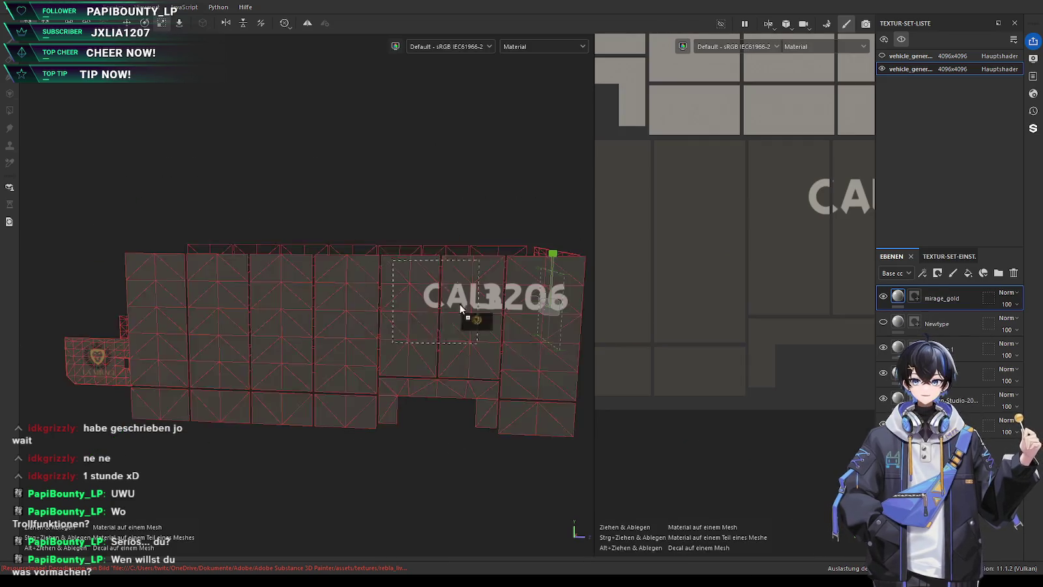
# Drop 93_logoLarge onto the 2D UV view and enlarge it over the side panel island
pyautogui.moveTo(460, 304); pyautogui.dragTo(845, 353)
pyautogui.scroll(-3, 702, 335)
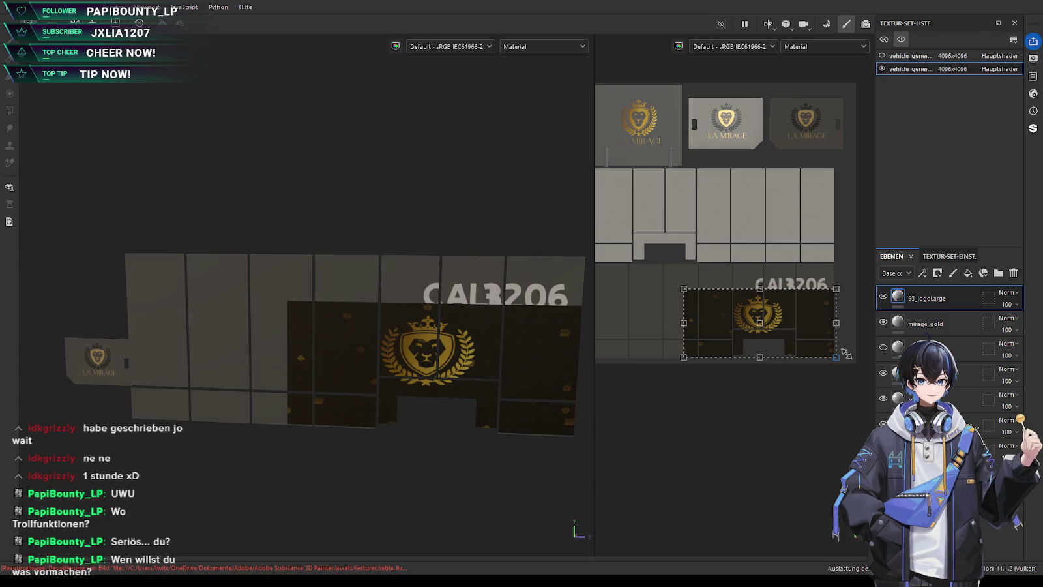
pyautogui.moveTo(679, 319); pyautogui.dragTo(763, 326, button='middle')
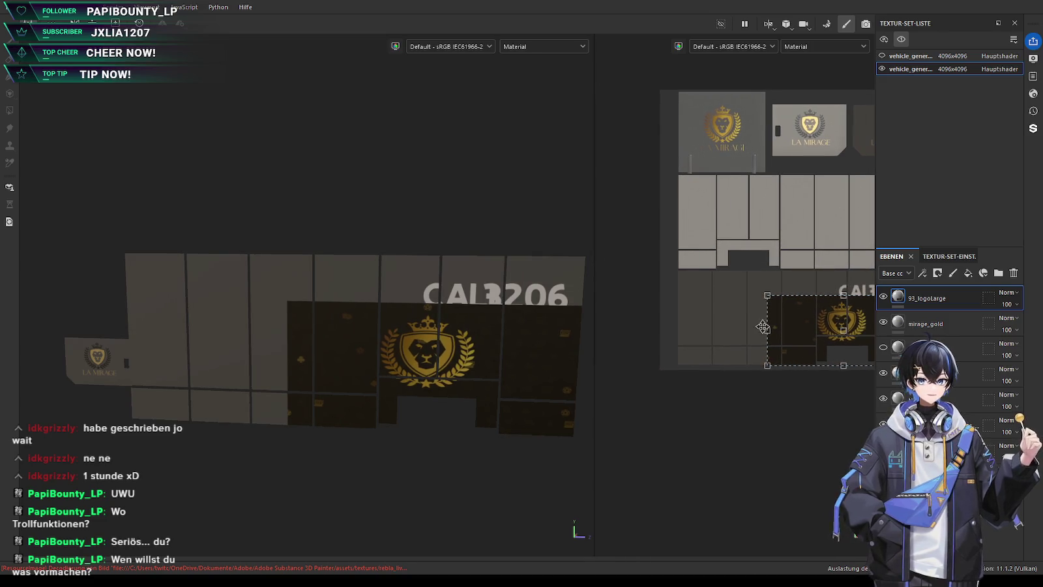
pyautogui.moveTo(767, 297); pyautogui.dragTo(675, 272)
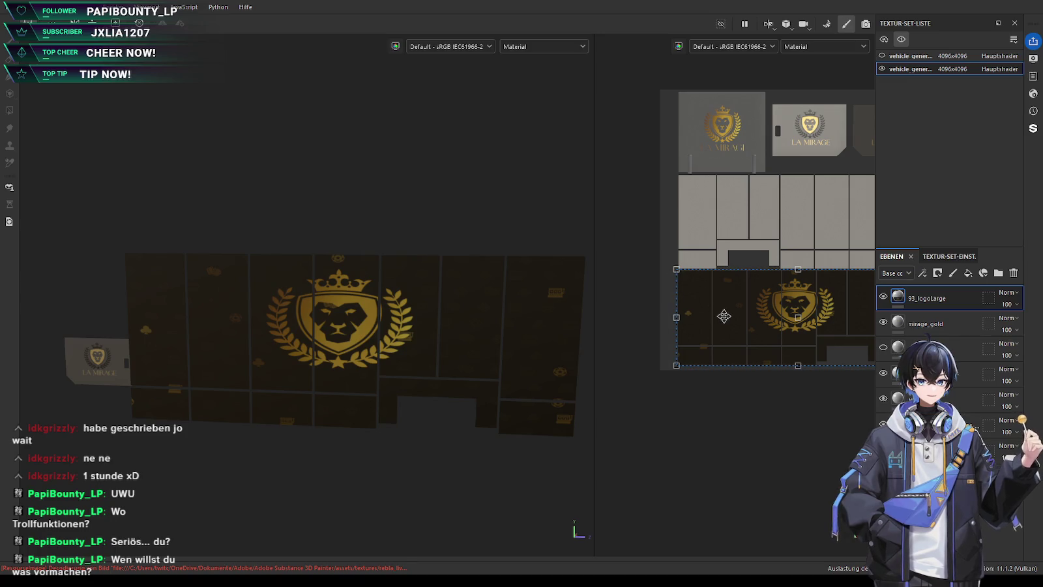
pyautogui.moveTo(723, 316)
pyautogui.keyDown('alt'); pyautogui.mouseDown()
pyautogui.moveTo(741, 347)
pyautogui.moveTo(725, 392)
pyautogui.moveTo(710, 391)
pyautogui.mouseUp(); pyautogui.keyUp('alt')
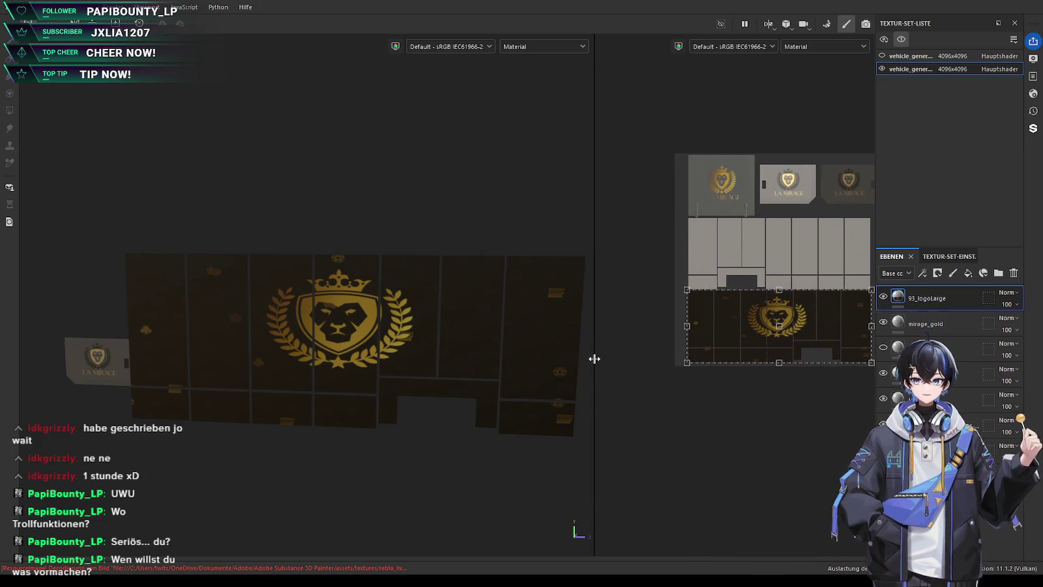
# Widen the 3D view and stretch the crest down to the side panel's bottom edge
pyautogui.moveTo(595, 359); pyautogui.dragTo(620, 359)
pyautogui.scroll(-3, 405, 447)
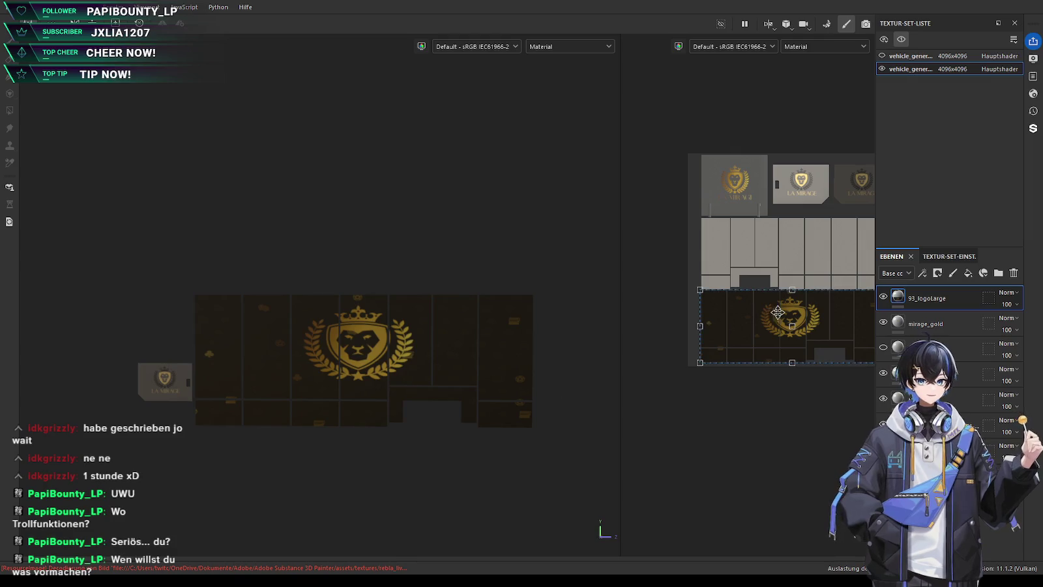
pyautogui.moveTo(790, 367); pyautogui.dragTo(794, 371)
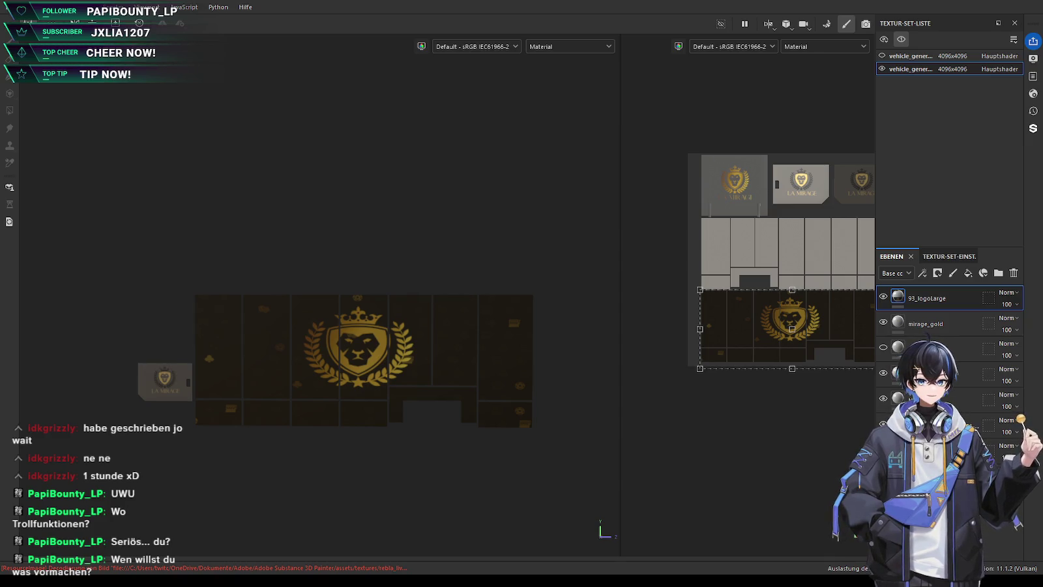
pyautogui.scroll(3, 251, 387)
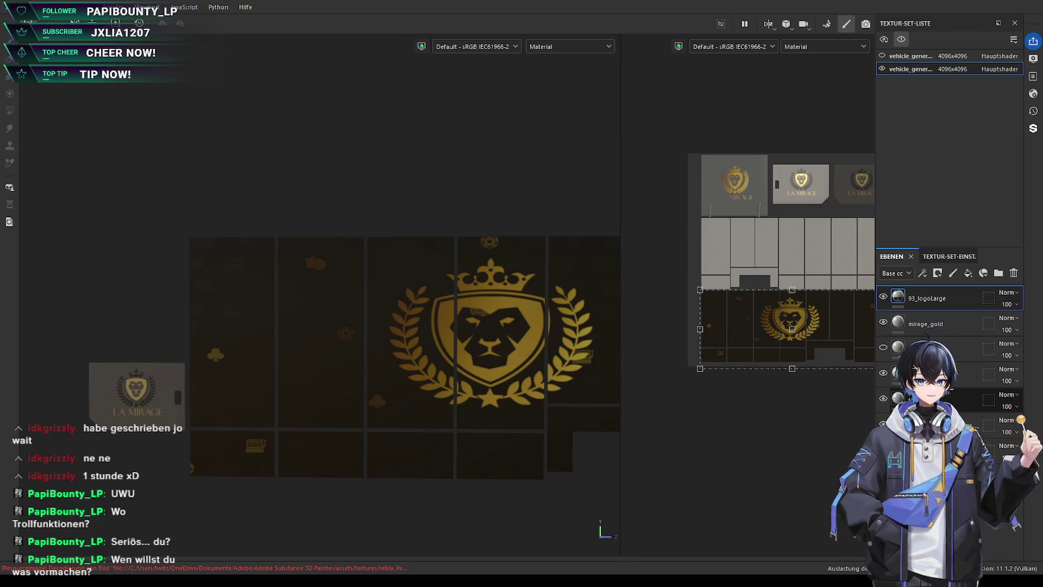
pyautogui.scroll(2, 119, 432)
pyautogui.scroll(2, 118, 432)
pyautogui.scroll(2, 118, 432)
pyautogui.scroll(-2, 118, 432)
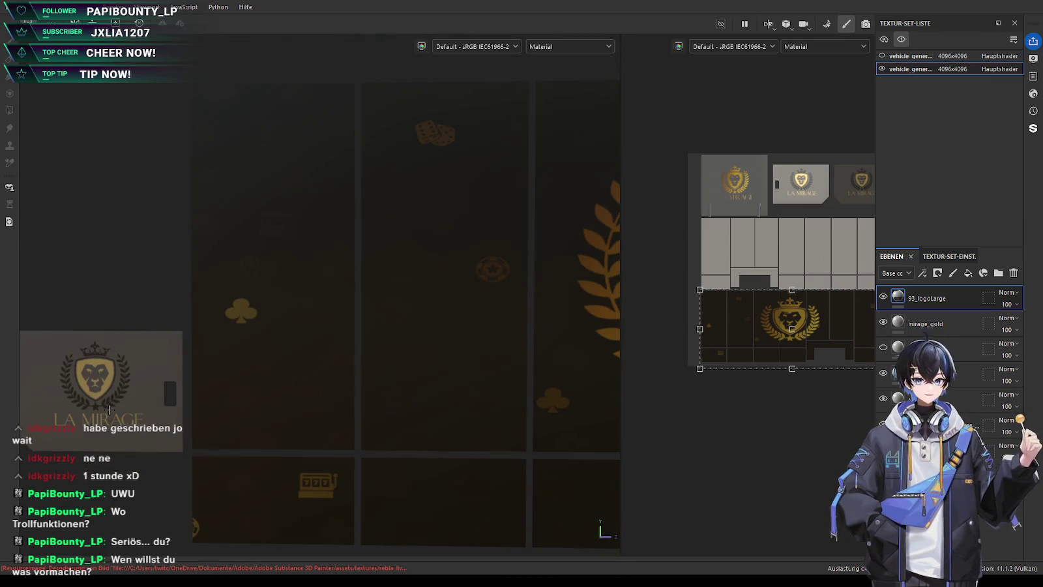
pyautogui.scroll(-2, 343, 368)
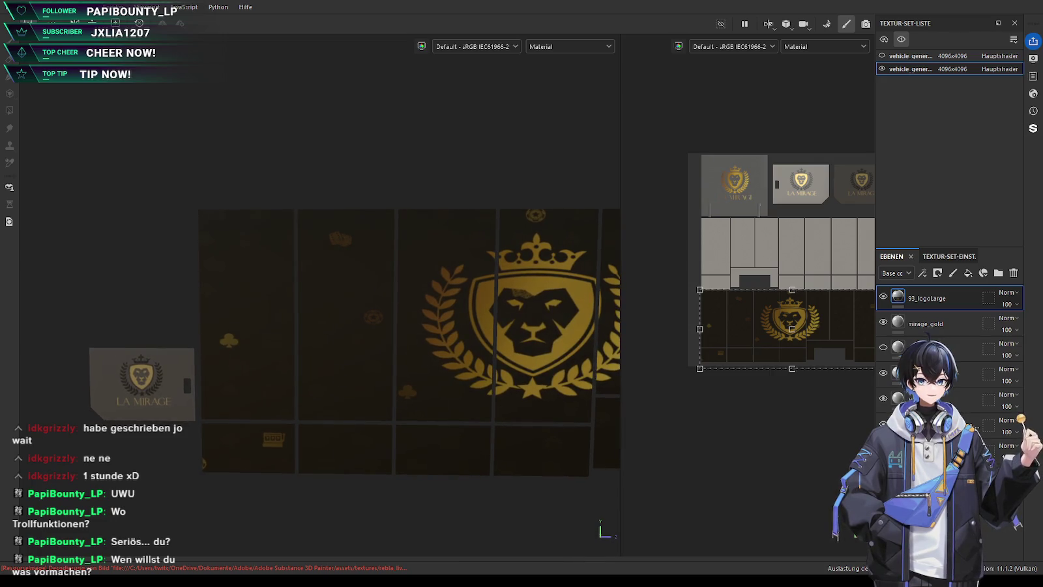
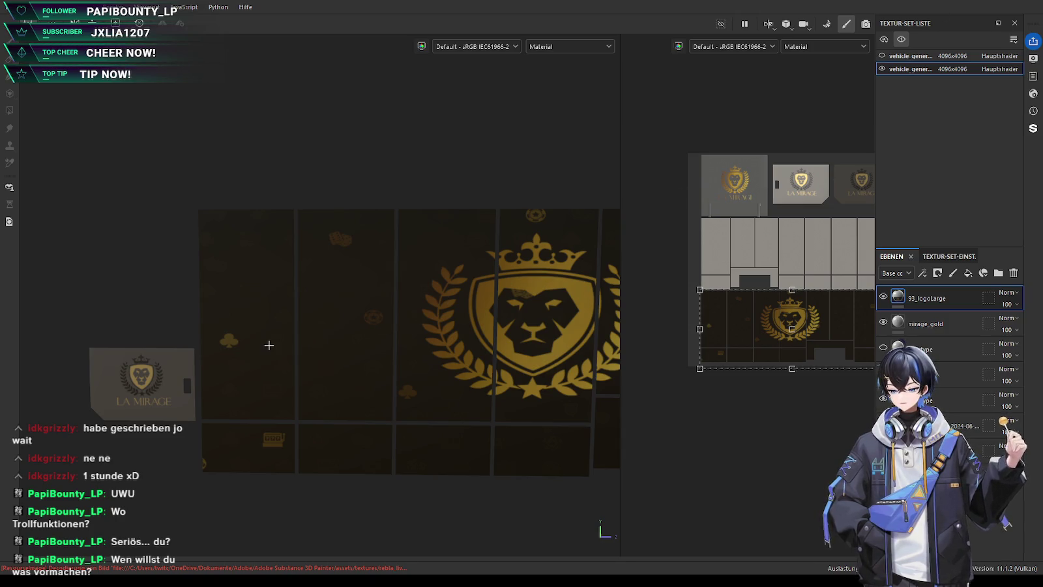
# Add a Bollent-Regular text decal reading 'LA' beside the crest, colour-sampled from the crest
pyautogui.moveTo(196, 270)
pyautogui.mouseDown()
pyautogui.moveTo(279, 330)
pyautogui.moveTo(268, 308)
pyautogui.mouseUp()
pyautogui.scroll(2, 268, 308)
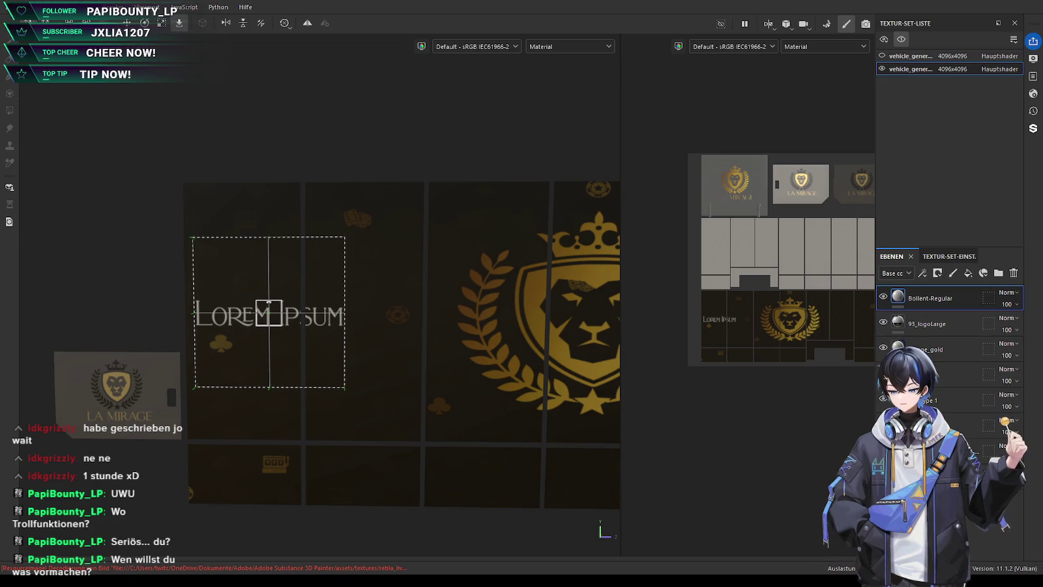
pyautogui.write('LA')
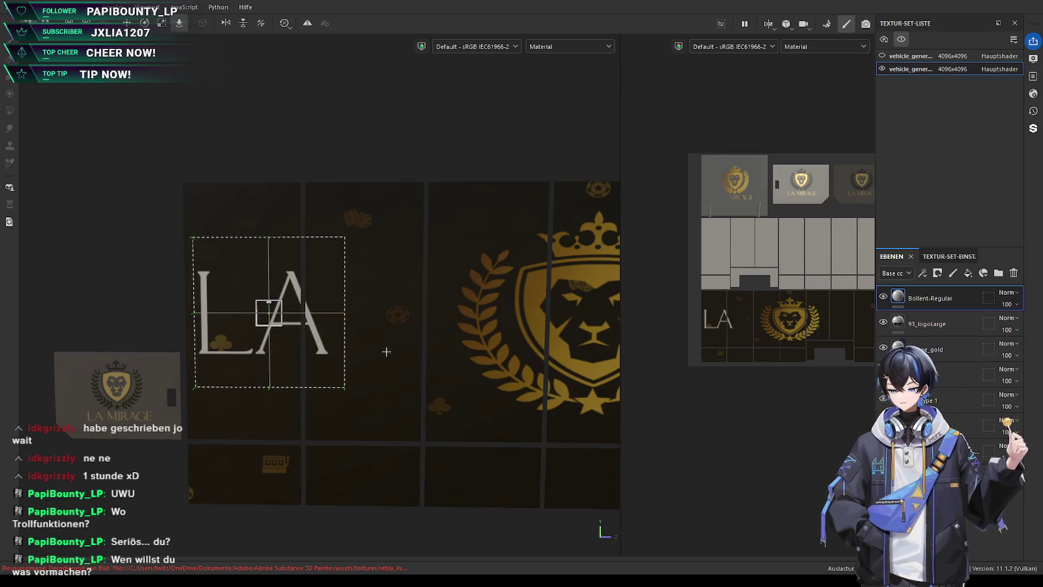
pyautogui.scroll(1, 560, 347)
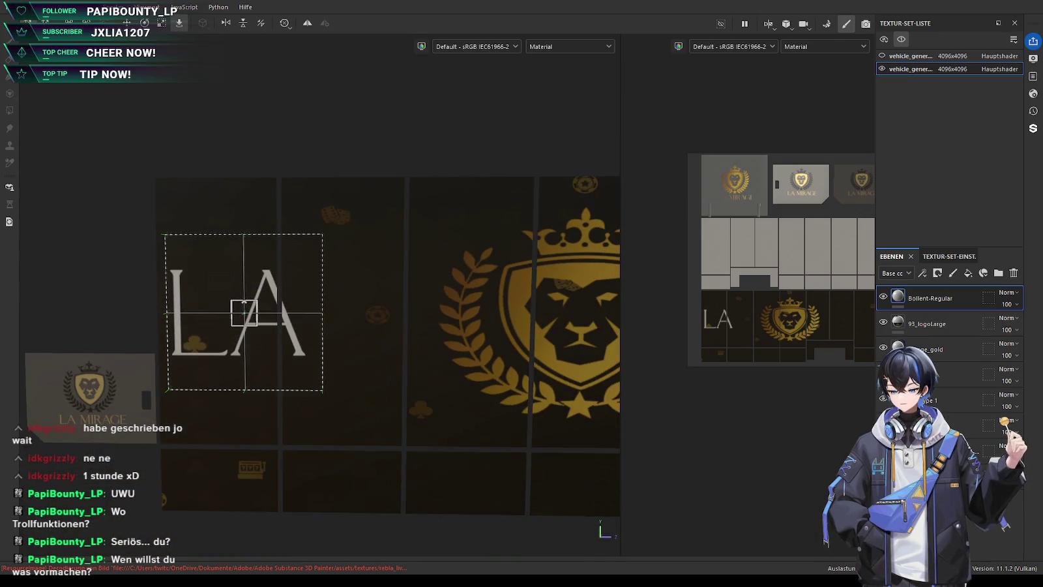
pyautogui.click(581, 278)
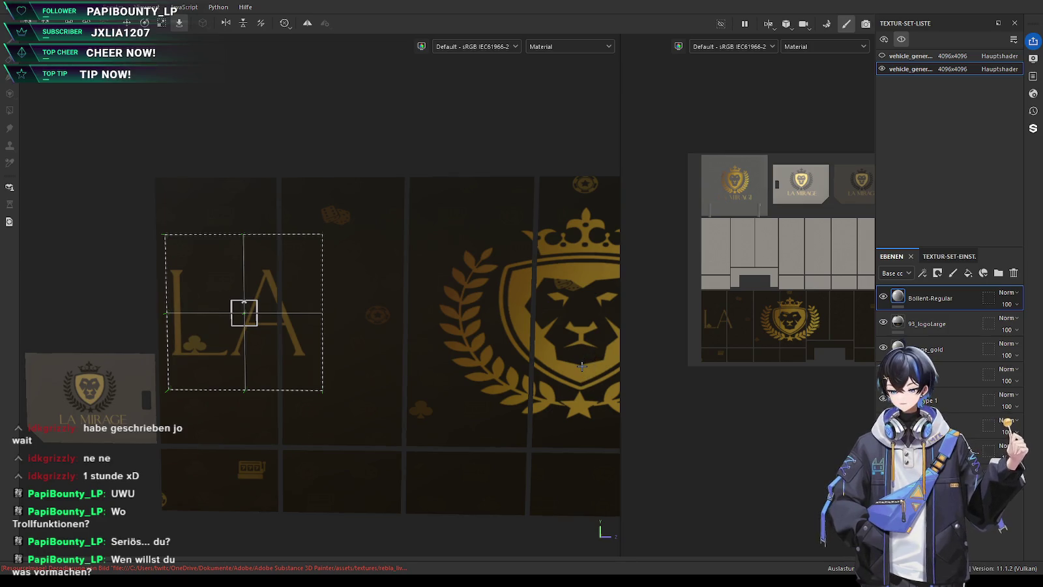
# Tint the LA text gold using the crest's laurel colour
pyautogui.moveTo(128, 373); pyautogui.dragTo(309, 332, button='middle')
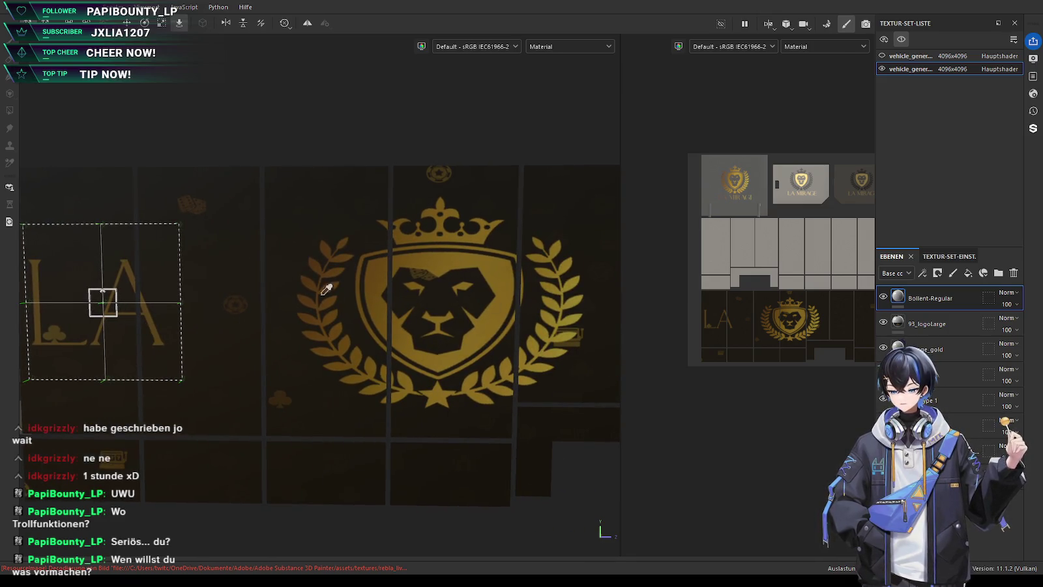
pyautogui.hotkey('ctrl', 'z')
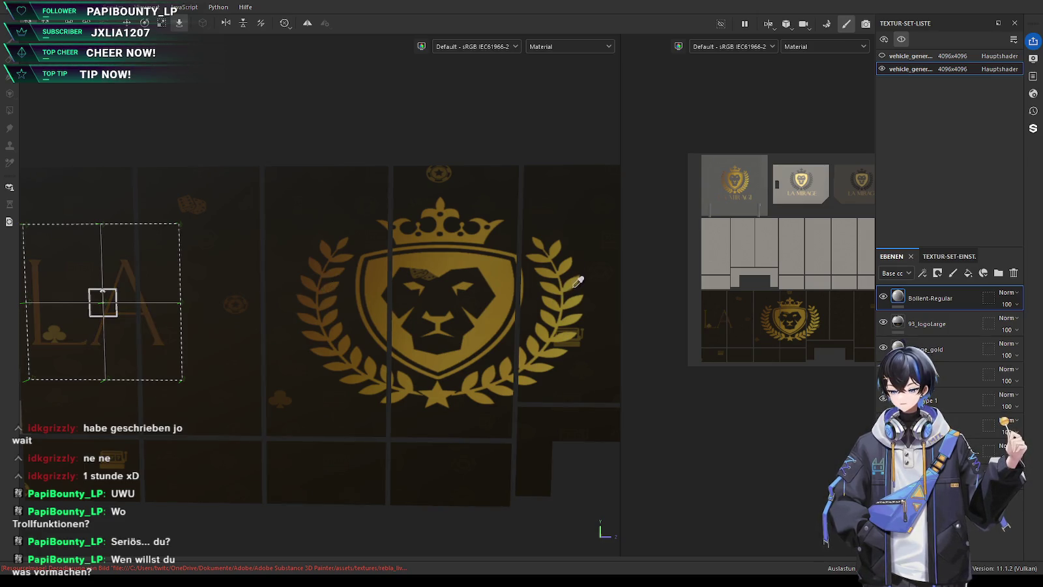
pyautogui.scroll(2, 578, 279)
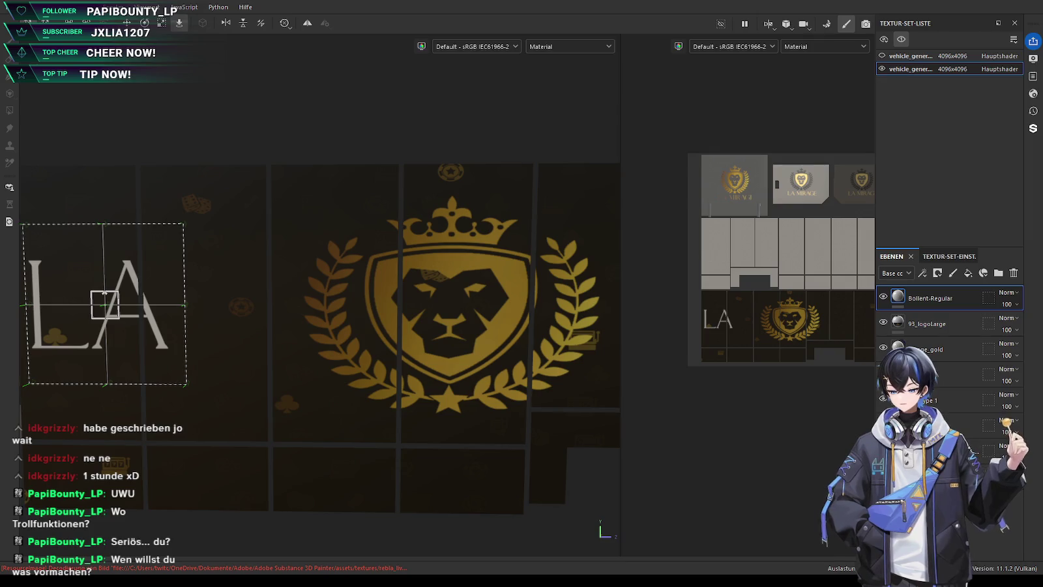
pyautogui.click(590, 282)
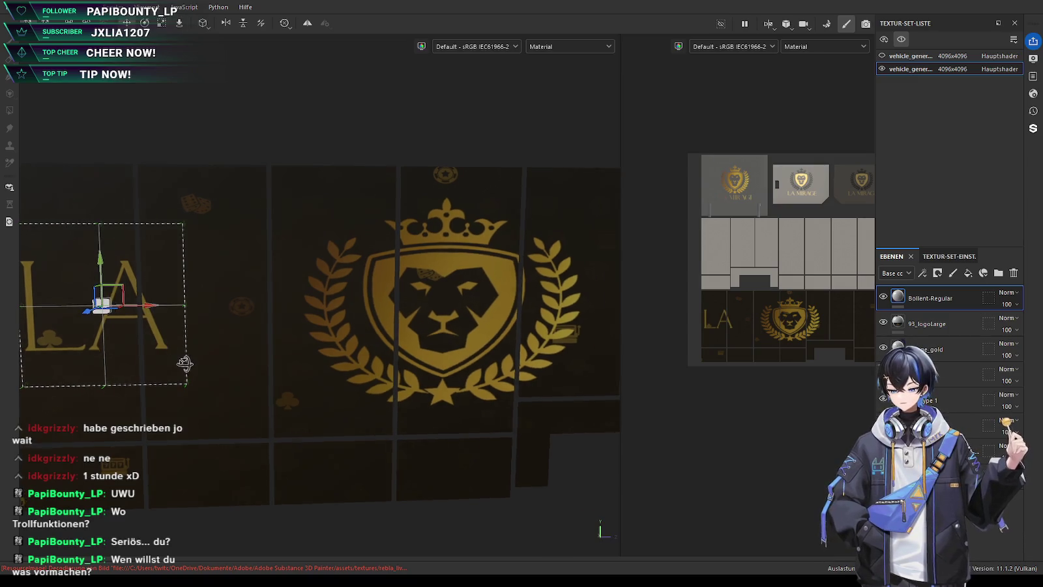
# Shrink LA, place it left of the lion crest, and duplicate its layer
pyautogui.moveTo(157, 304)
pyautogui.mouseDown()
pyautogui.moveTo(269, 301)
pyautogui.moveTo(129, 355)
pyautogui.mouseUp()
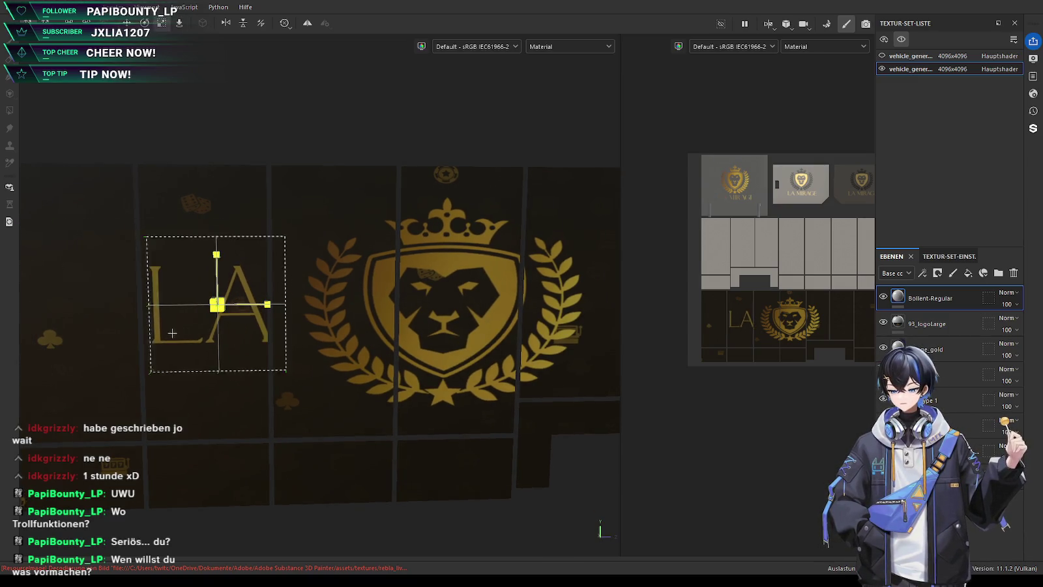
pyautogui.moveTo(216, 255)
pyautogui.mouseDown()
pyautogui.moveTo(215, 274)
pyautogui.moveTo(271, 318)
pyautogui.moveTo(247, 317)
pyautogui.mouseUp()
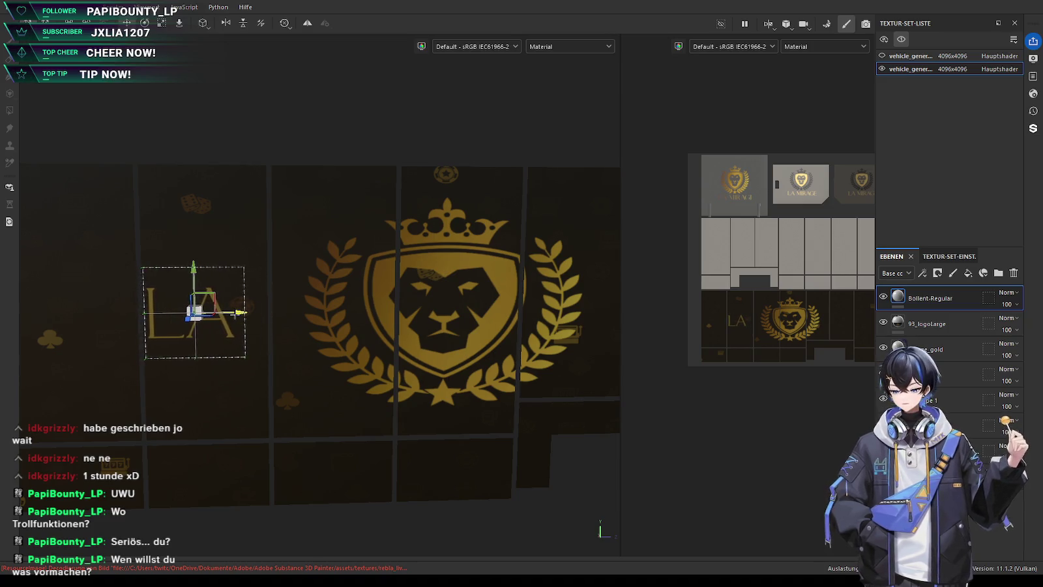
pyautogui.scroll(-3, 340, 347)
pyautogui.moveTo(339, 348); pyautogui.dragTo(294, 385, button='middle')
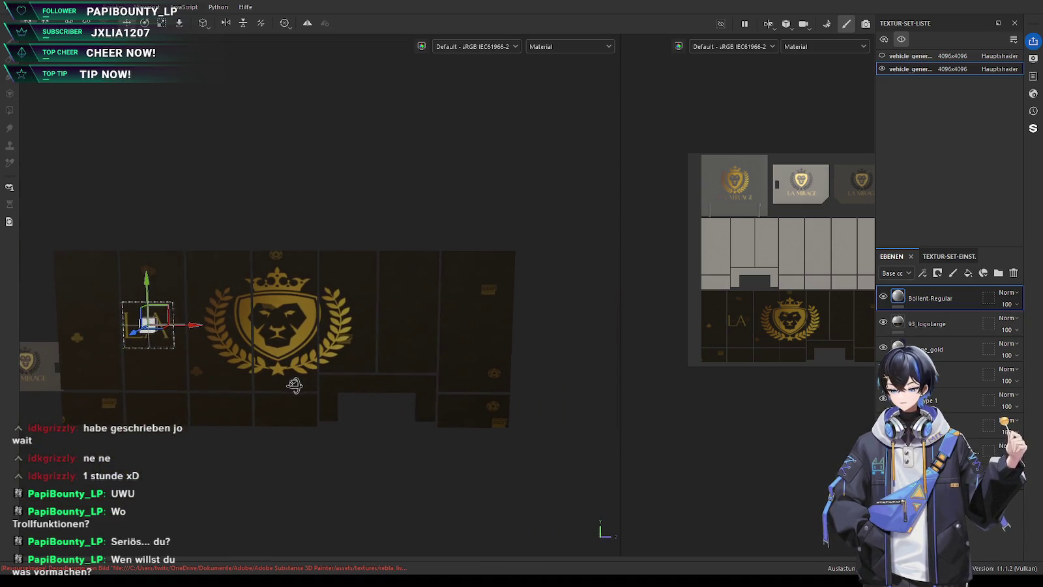
pyautogui.hotkey('ctrl', 'd')
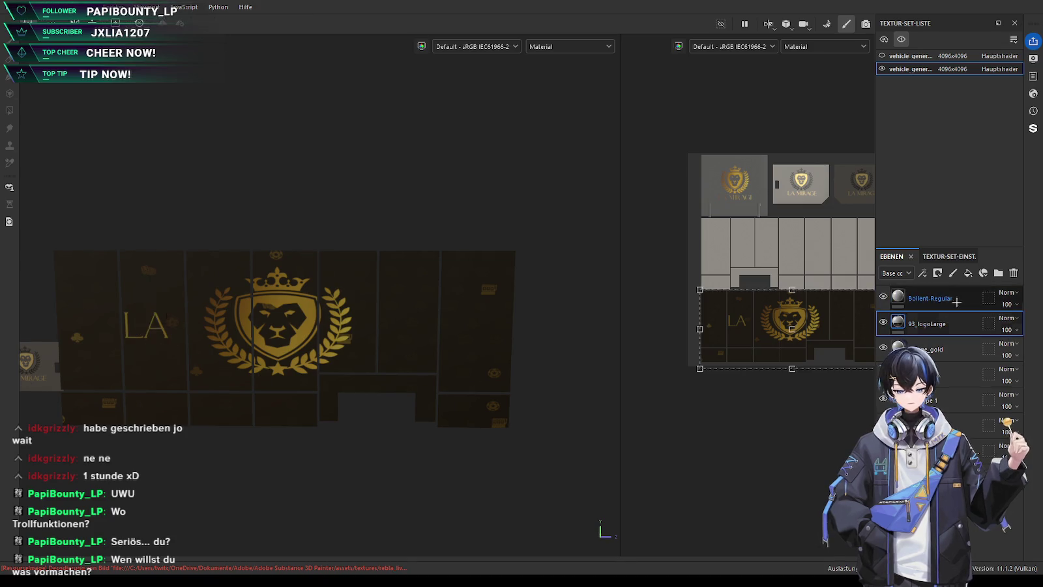
# Move the duplicated text right of the crest and retype it as MIRAGE
pyautogui.moveTo(197, 334)
pyautogui.mouseDown()
pyautogui.moveTo(456, 326)
pyautogui.moveTo(447, 326)
pyautogui.mouseUp()
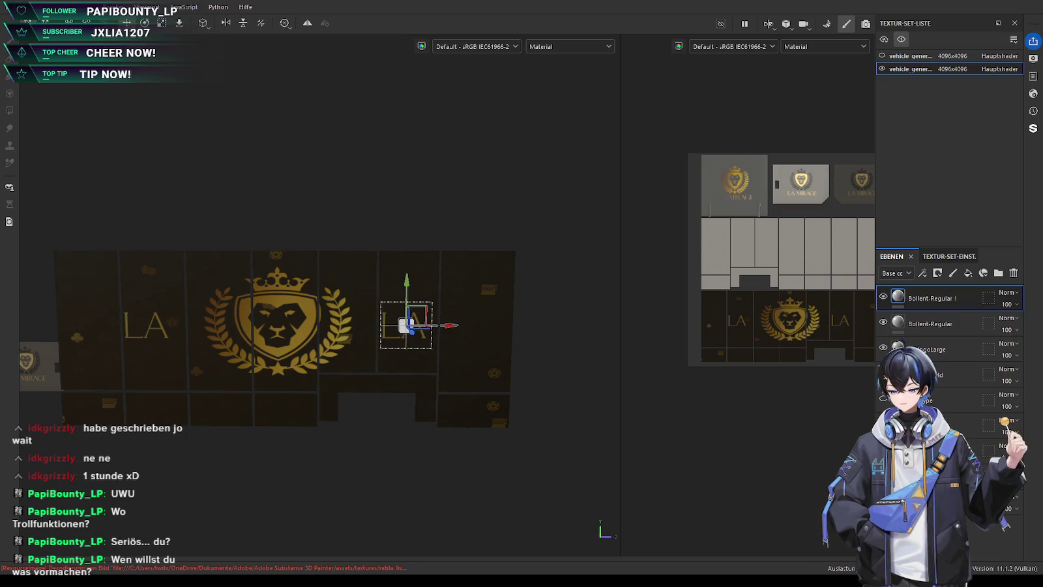
pyautogui.write('M')
pyautogui.write('AGE')
pyautogui.scroll(2, 409, 324)
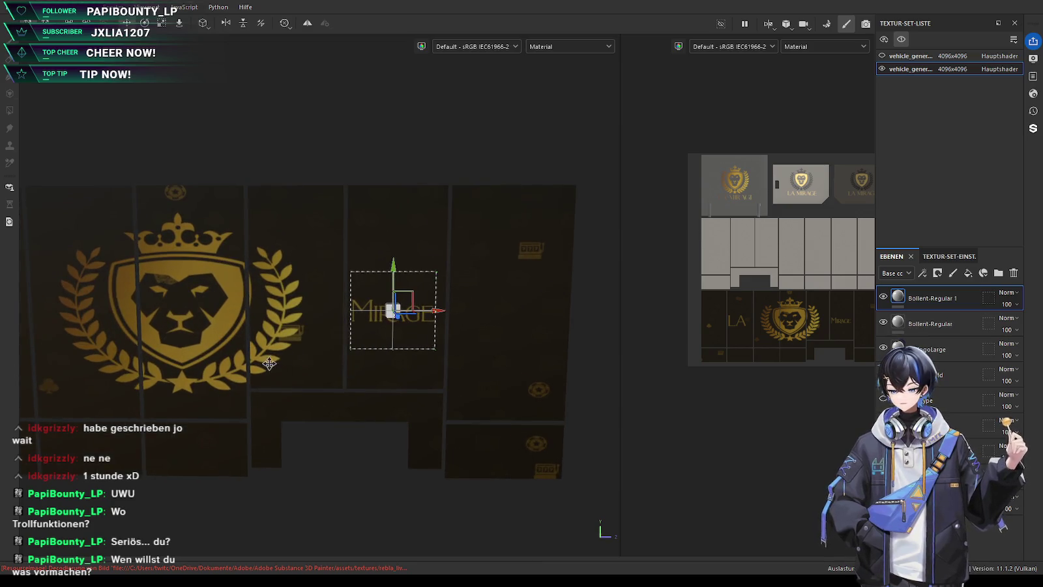
pyautogui.moveTo(359, 314); pyautogui.dragTo(457, 340, button='middle')
pyautogui.scroll(-2, 458, 340)
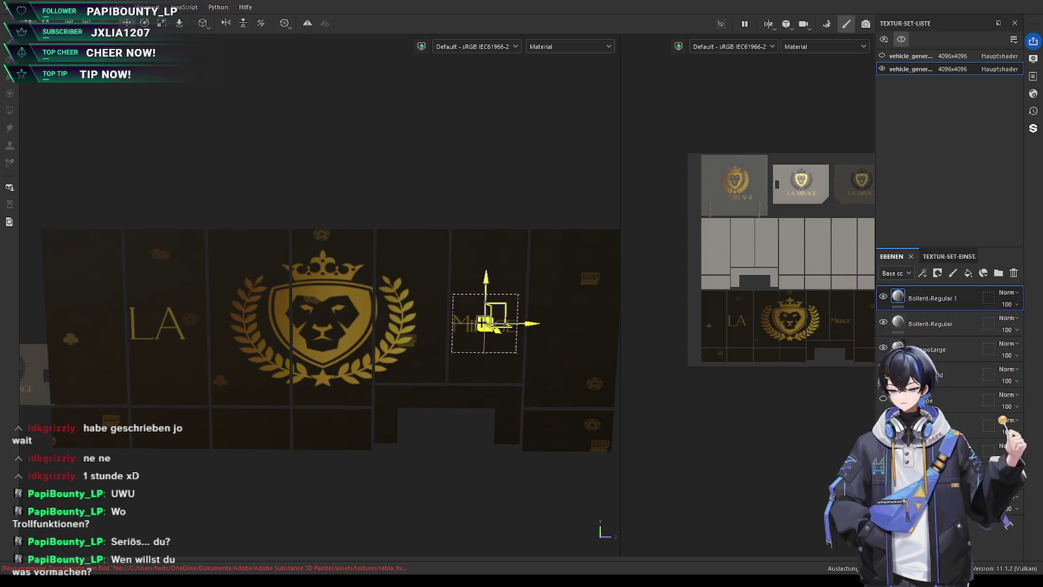
# Move MIRAGE over the LA area and enlarge it
pyautogui.moveTo(525, 322); pyautogui.dragTo(186, 307)
pyautogui.scroll(3, 186, 307)
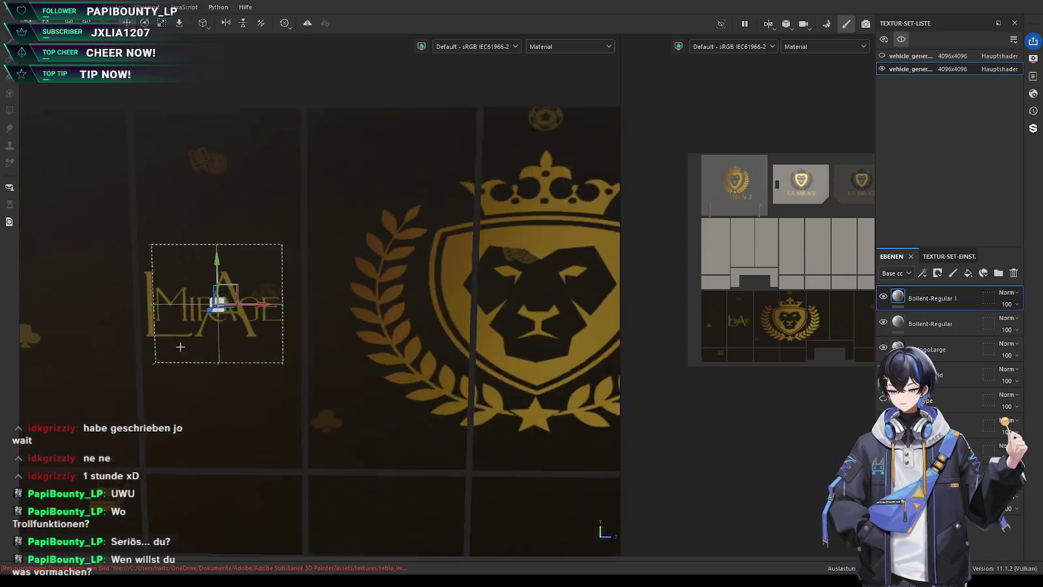
pyautogui.scroll(3, 216, 287)
pyautogui.moveTo(246, 273)
pyautogui.mouseDown()
pyautogui.moveTo(436, 190)
pyautogui.moveTo(416, 227)
pyautogui.mouseUp()
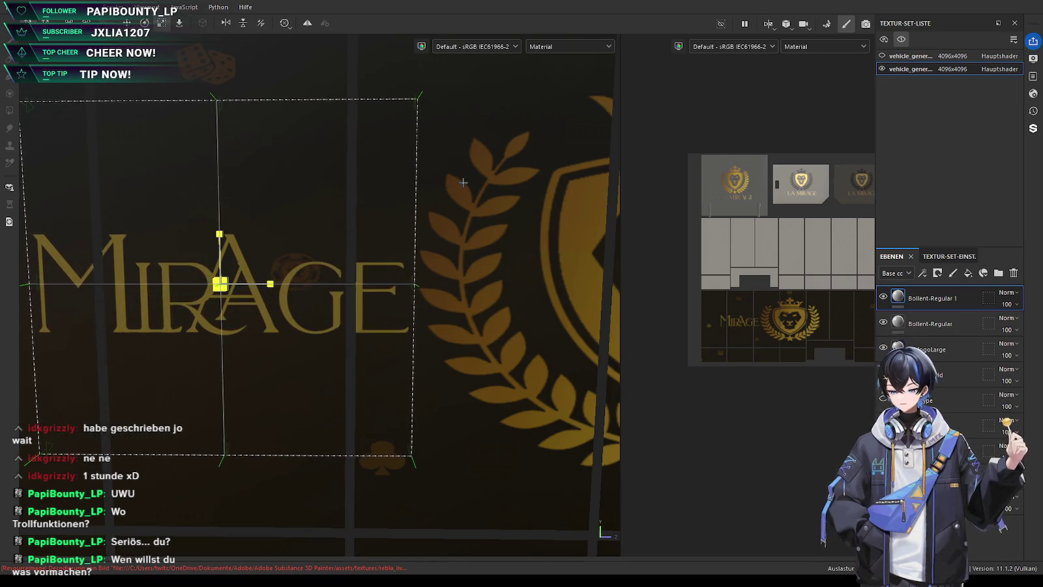
pyautogui.moveTo(256, 284); pyautogui.dragTo(263, 279)
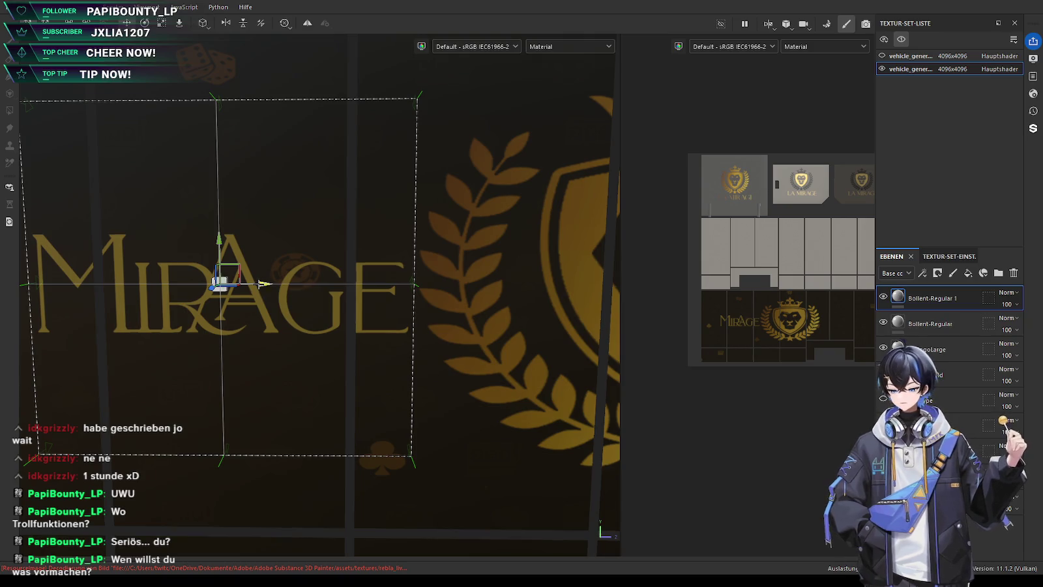
pyautogui.scroll(-3, 262, 279)
# Try trimming letters, restore the full word MIRAGE, then nudge and rescale it
pyautogui.press('BackSpace')
pyautogui.press('BackSpace')
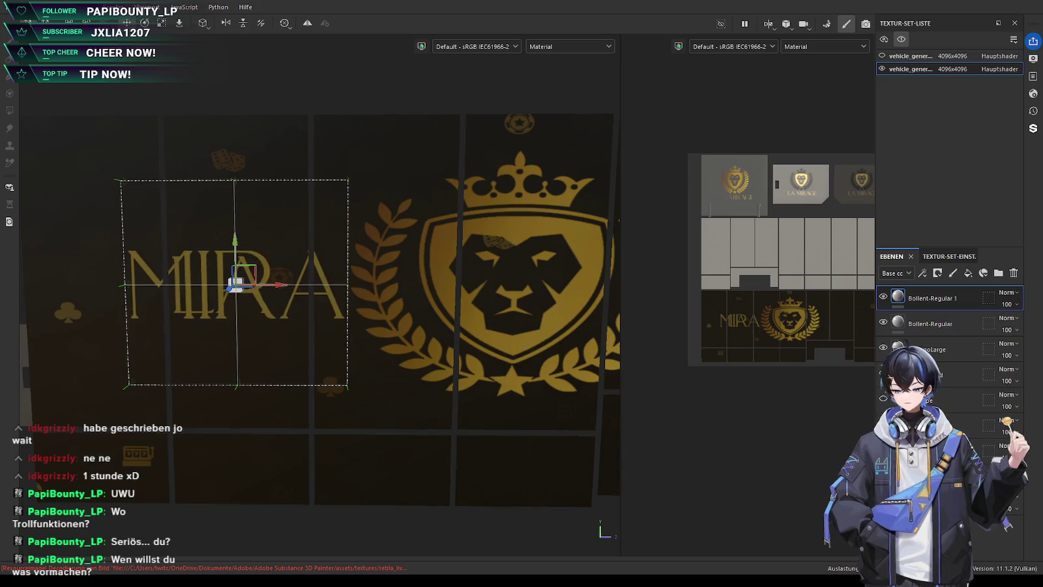
pyautogui.press('BackSpace')
pyautogui.press('BackSpace')
pyautogui.hotkey('ctrl', 'z')
pyautogui.hotkey('ctrl', 'z')
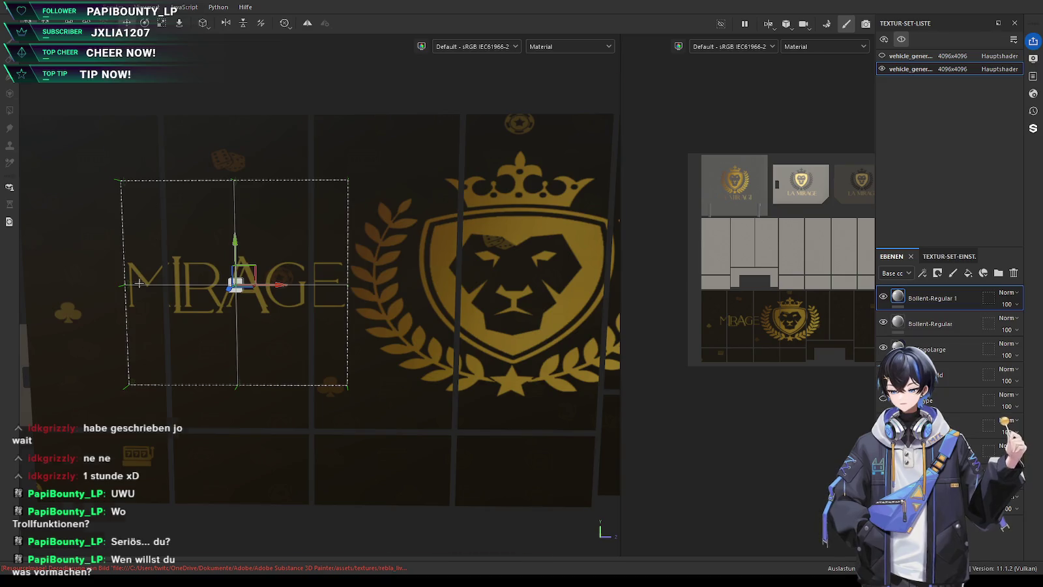
pyautogui.scroll(3, 139, 283)
pyautogui.moveTo(309, 284)
pyautogui.mouseDown()
pyautogui.moveTo(366, 276)
pyautogui.moveTo(315, 281)
pyautogui.mouseUp()
pyautogui.press('r')
pyautogui.press('w')
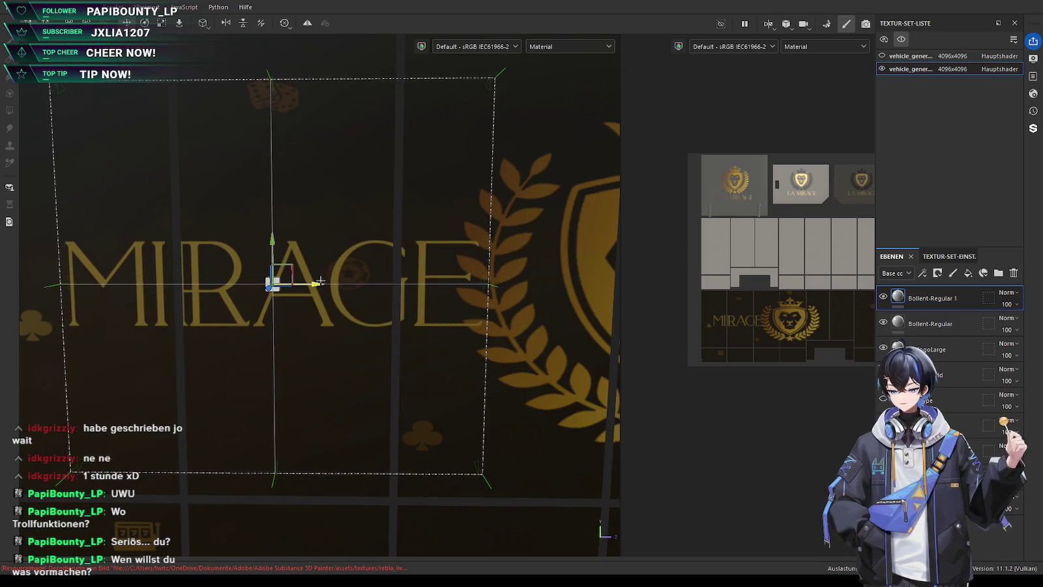
# Move MIRAGE along X to the right of the lion crest
pyautogui.scroll(-2, 320, 281)
pyautogui.scroll(-3, 189, 299)
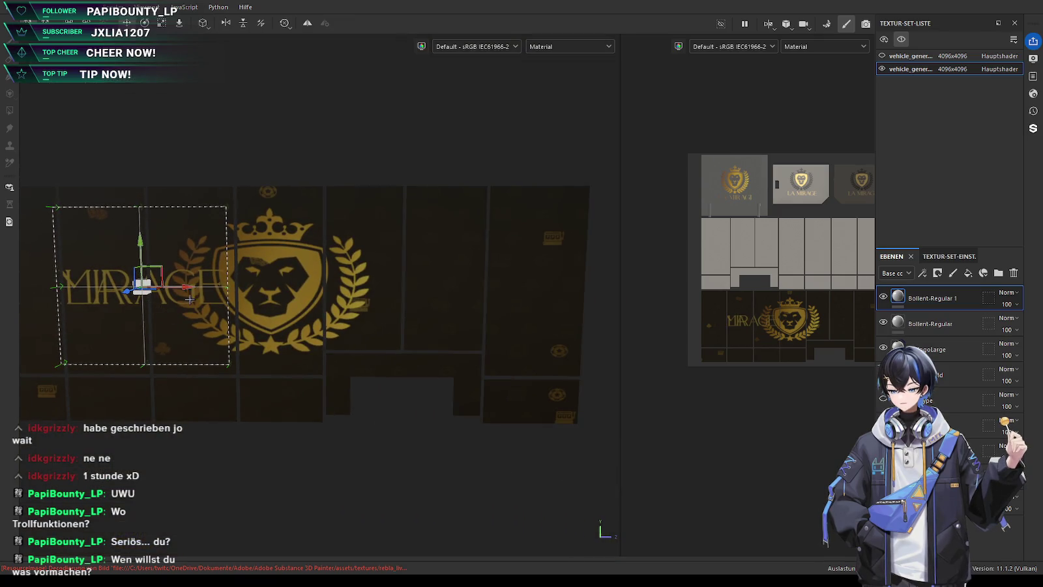
pyautogui.moveTo(188, 286)
pyautogui.mouseDown()
pyautogui.moveTo(518, 287)
pyautogui.moveTo(507, 290)
pyautogui.mouseUp()
pyautogui.scroll(1, 506, 290)
pyautogui.scroll(1, 468, 270)
pyautogui.moveTo(469, 270); pyautogui.dragTo(515, 273)
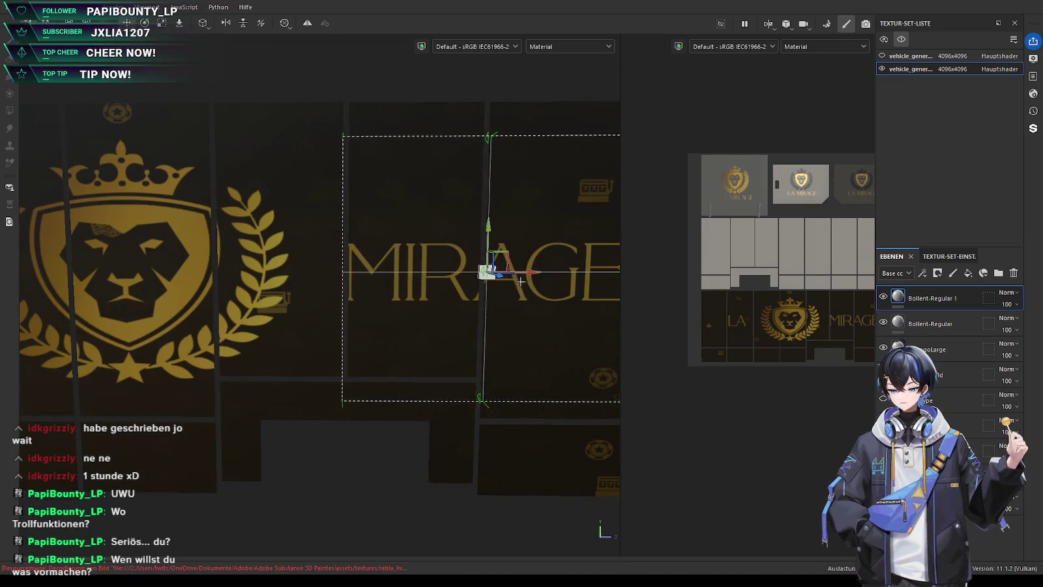
pyautogui.moveTo(516, 273); pyautogui.dragTo(439, 285, button='middle')
pyautogui.moveTo(446, 273); pyautogui.dragTo(412, 272)
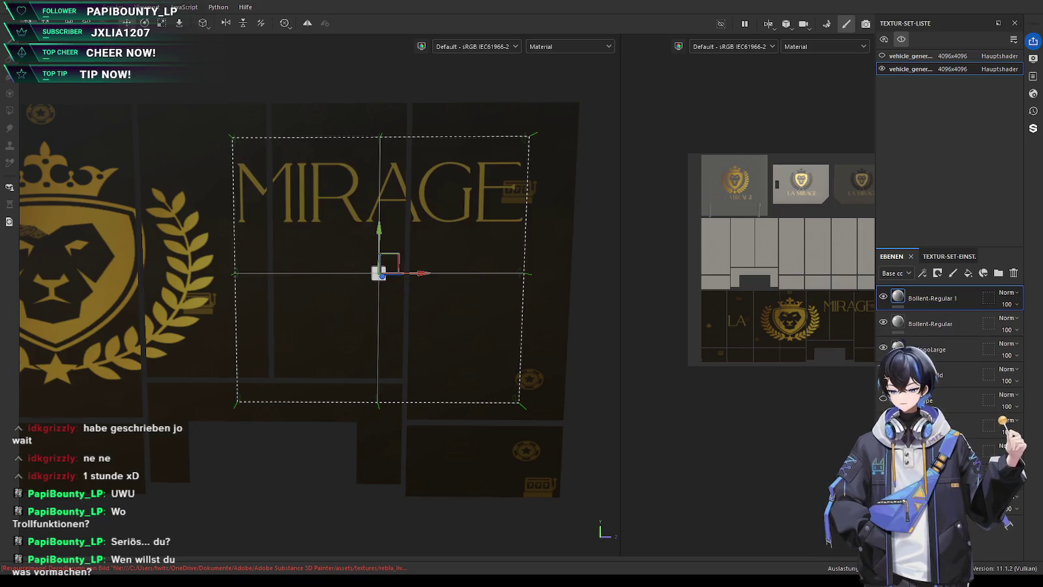
# Re-centre MIRAGE vertically and fine-tune it leftward toward the crest
pyautogui.hotkey('ctrl', 'z')
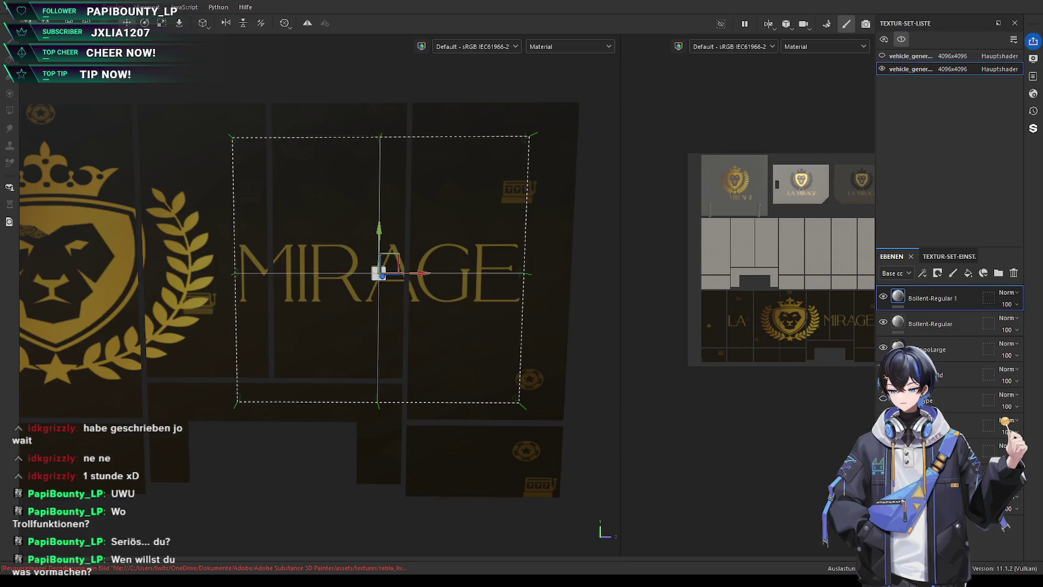
pyautogui.moveTo(421, 273)
pyautogui.mouseDown()
pyautogui.moveTo(397, 276)
pyautogui.moveTo(459, 288)
pyautogui.mouseUp()
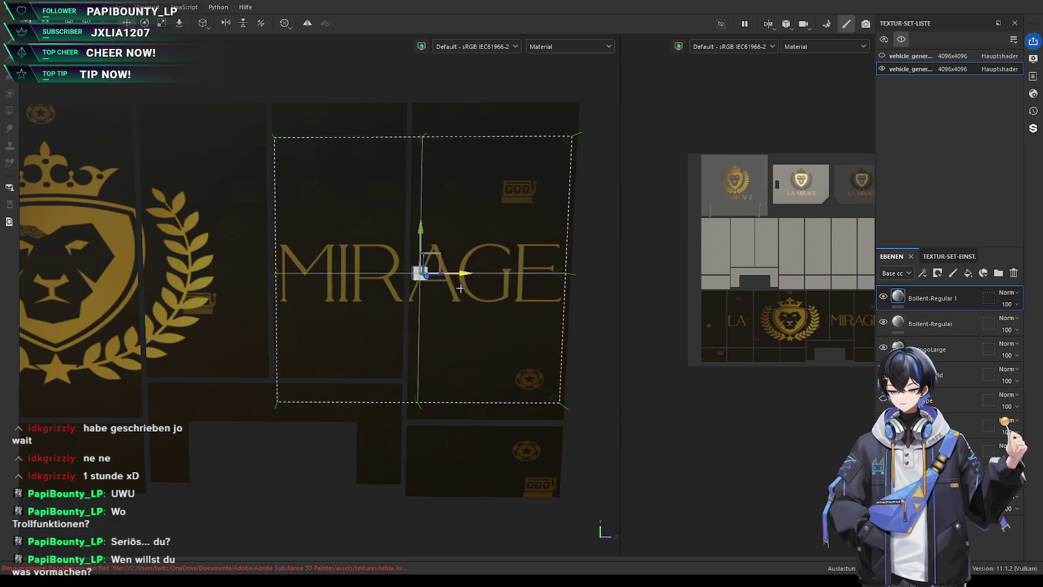
pyautogui.moveTo(459, 288); pyautogui.dragTo(456, 287)
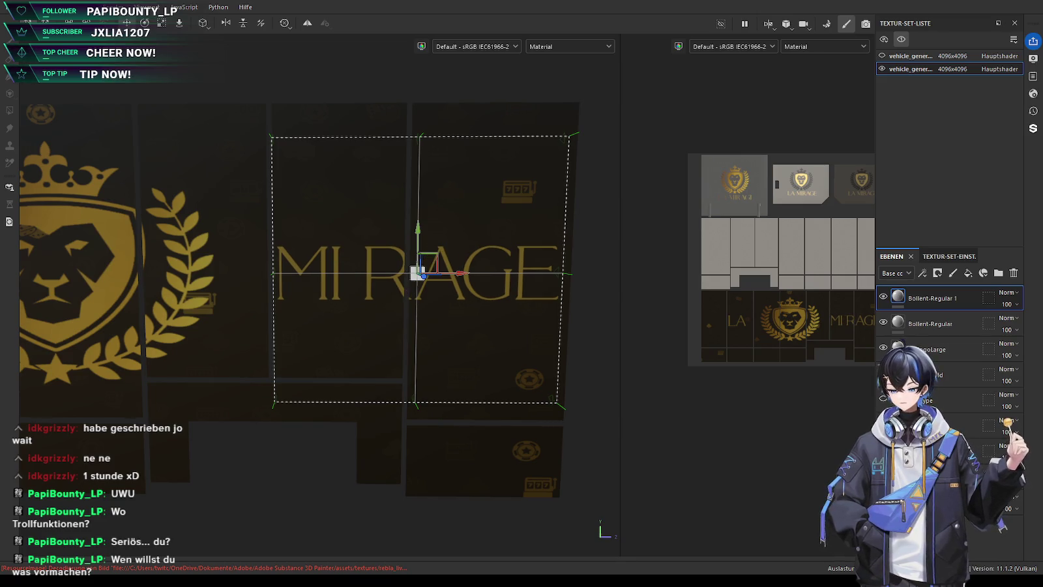
pyautogui.moveTo(462, 273); pyautogui.dragTo(408, 274)
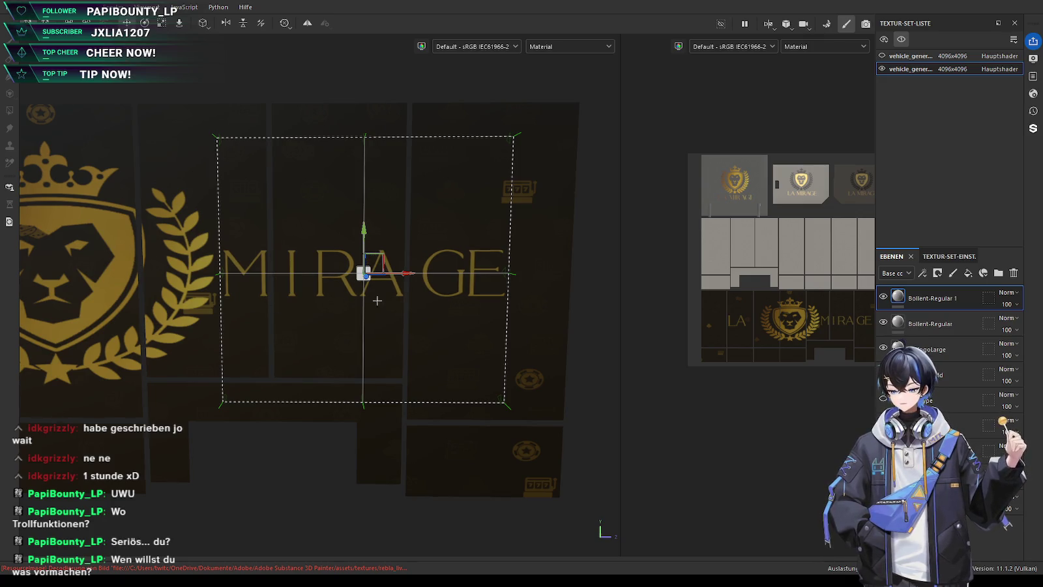
pyautogui.moveTo(405, 274); pyautogui.dragTo(402, 274)
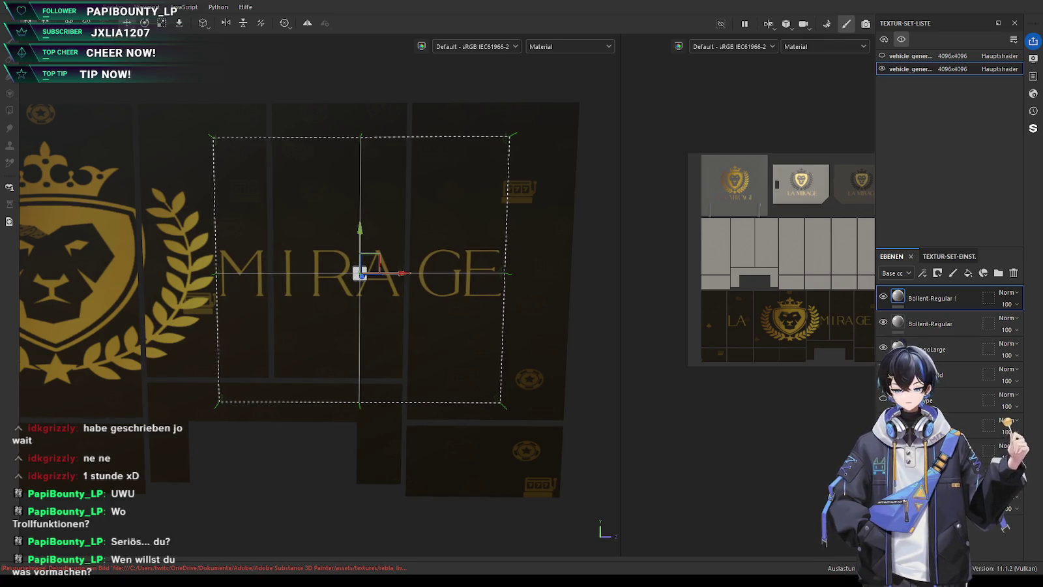
pyautogui.moveTo(404, 279); pyautogui.dragTo(402, 270)
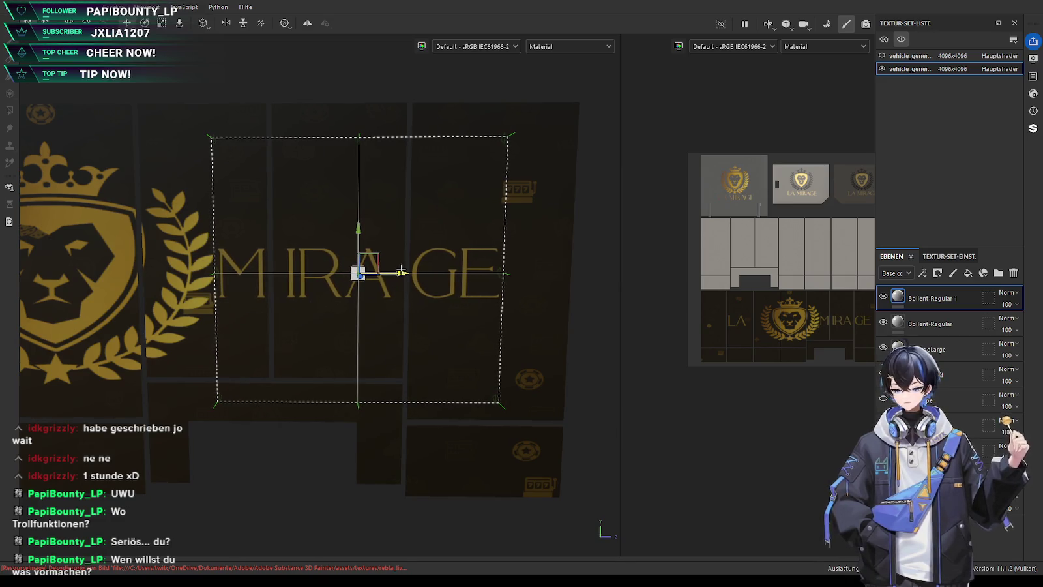
# Slide MIRAGE left along the panel and enlarge it
pyautogui.scroll(-2, 402, 270)
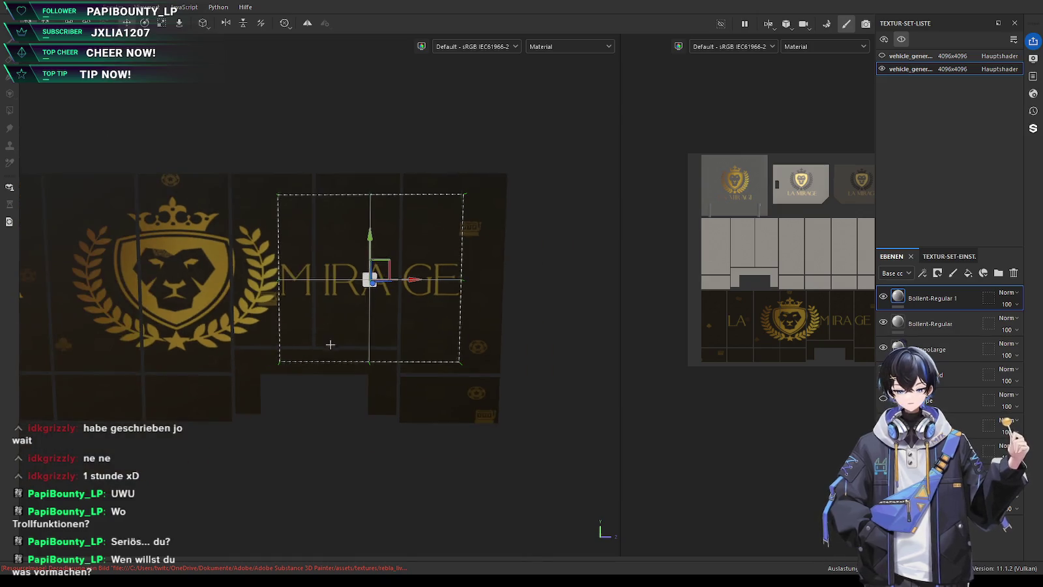
pyautogui.moveTo(339, 326); pyautogui.dragTo(491, 333, button='middle')
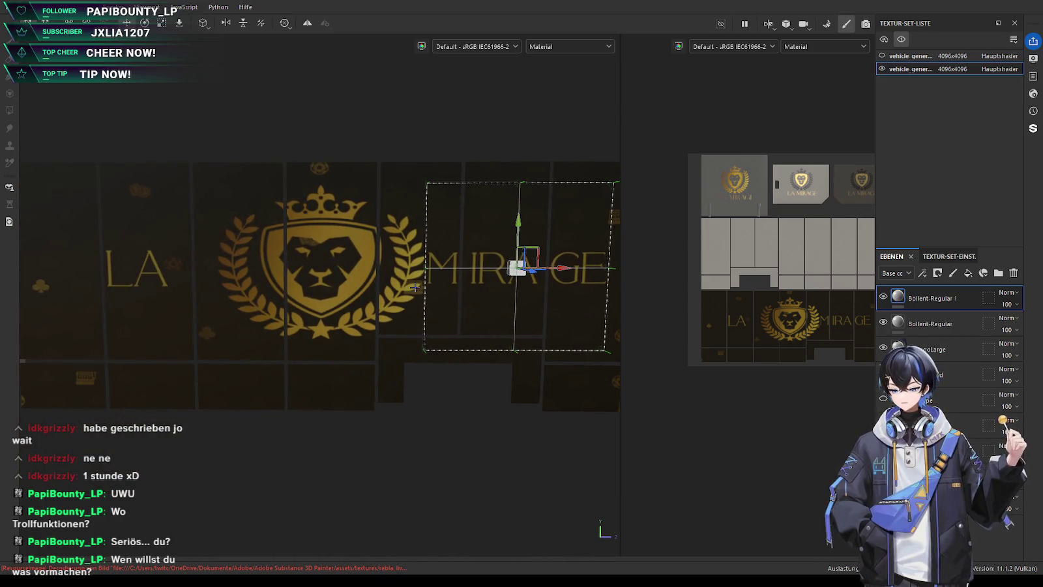
pyautogui.moveTo(415, 287); pyautogui.dragTo(455, 290, button='middle')
pyautogui.moveTo(596, 269); pyautogui.dragTo(223, 268)
pyautogui.scroll(3, 385, 309)
pyautogui.scroll(2, 384, 309)
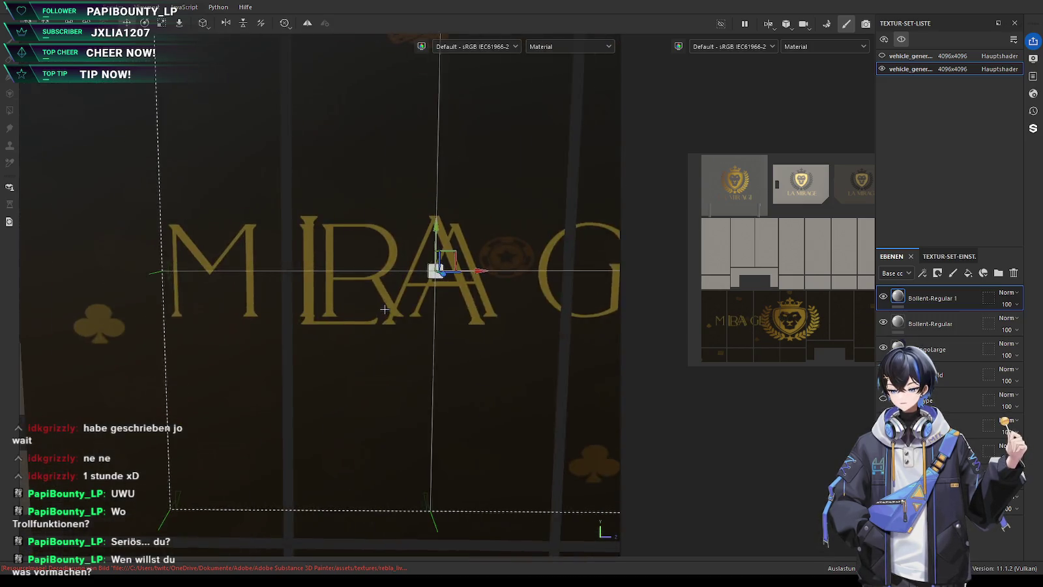
pyautogui.scroll(-3, 385, 309)
pyautogui.press('r')
pyautogui.moveTo(382, 281); pyautogui.dragTo(484, 278)
pyautogui.press('w')
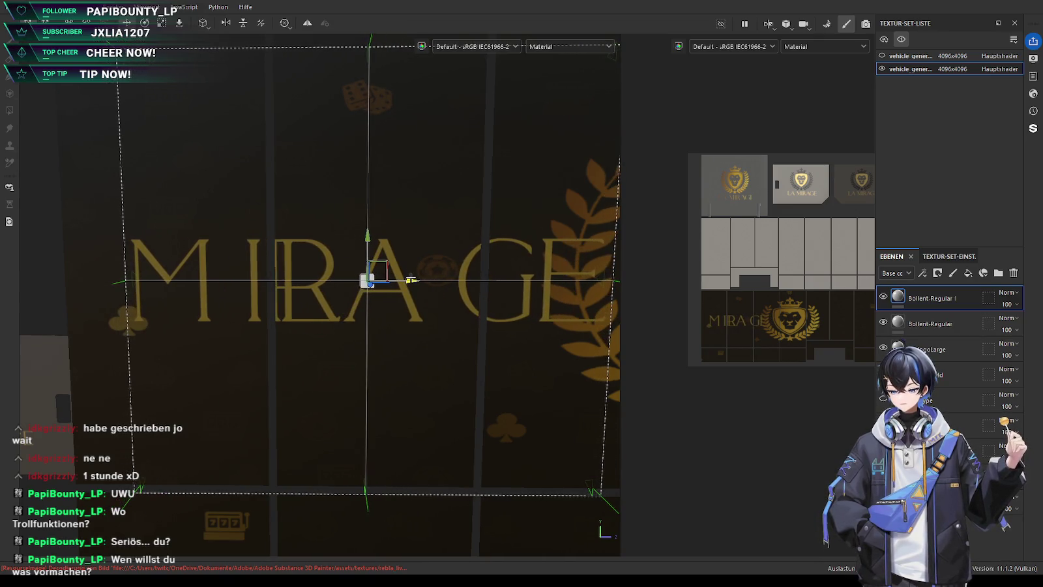
# Reposition MIRAGE to sit right of the lion crest
pyautogui.scroll(-3, 484, 278)
pyautogui.moveTo(494, 284); pyautogui.dragTo(248, 316, button='middle')
pyautogui.moveTo(273, 292); pyautogui.dragTo(473, 289)
pyautogui.moveTo(473, 289); pyautogui.dragTo(333, 291, button='middle')
pyautogui.scroll(3, 333, 291)
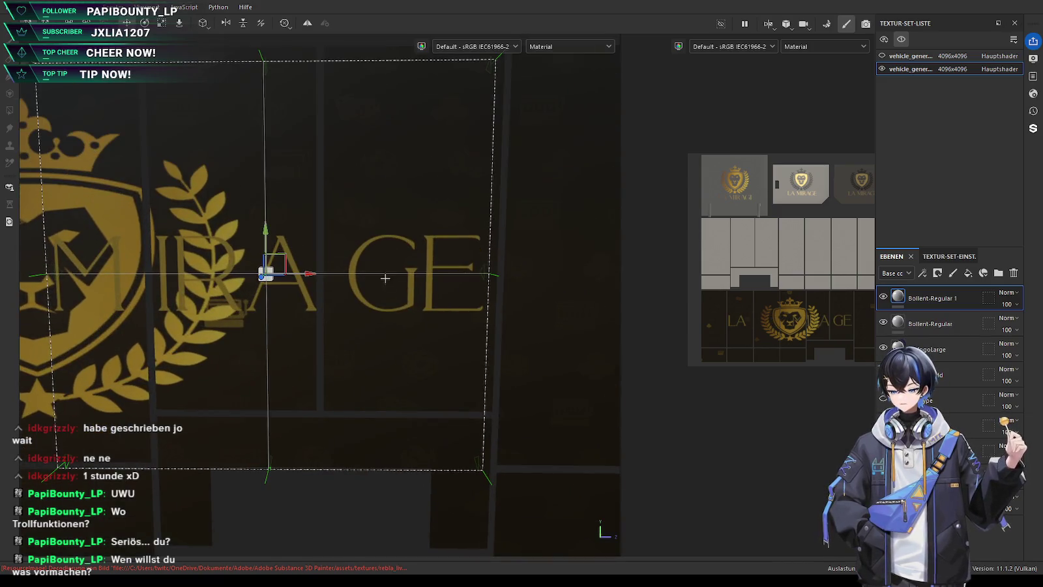
pyautogui.moveTo(309, 274); pyautogui.dragTo(507, 276)
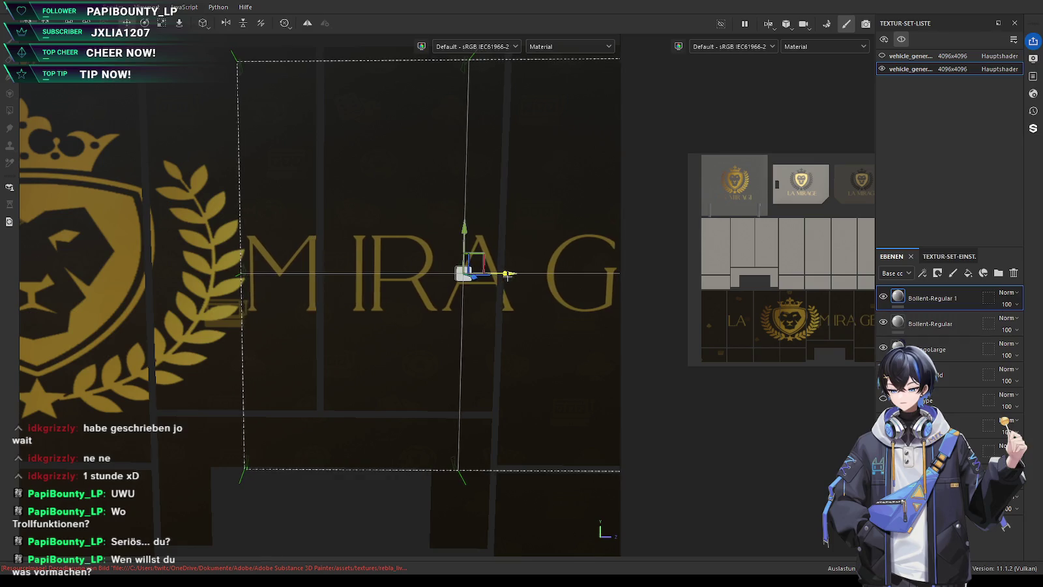
# Shrink MIRAGE slightly in two passes, then select the Bollent-Regular LA layer
pyautogui.press('r')
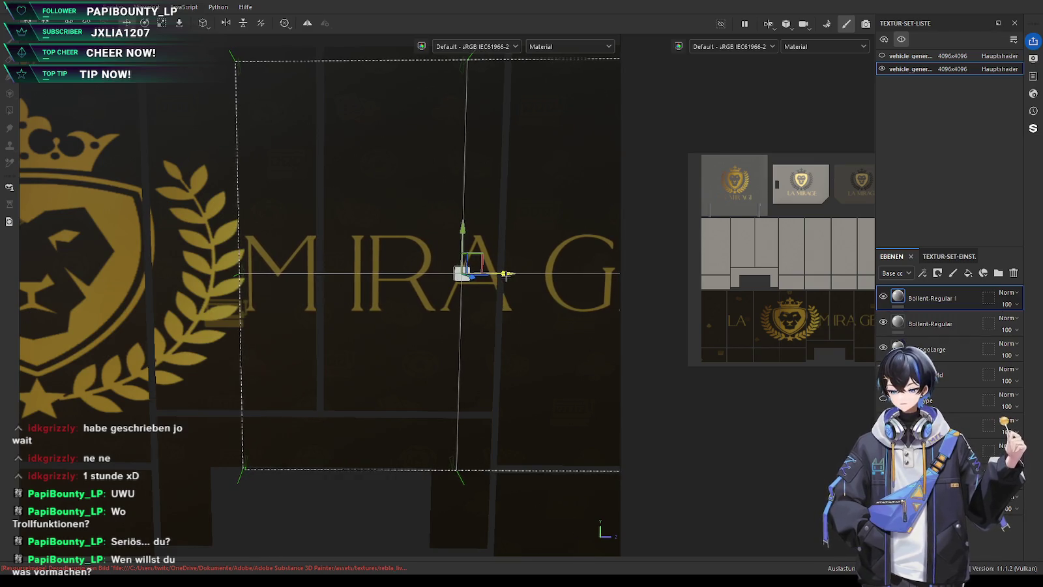
pyautogui.moveTo(462, 274); pyautogui.dragTo(457, 278)
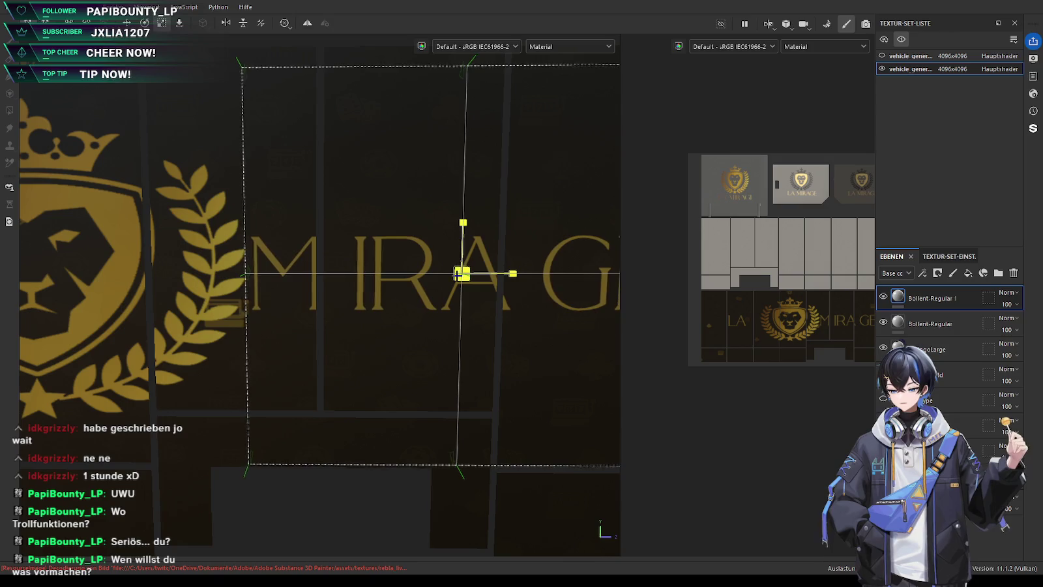
pyautogui.press('w')
pyautogui.press('r')
pyautogui.moveTo(456, 274)
pyautogui.mouseDown()
pyautogui.moveTo(442, 281)
pyautogui.moveTo(480, 277)
pyautogui.mouseUp()
pyautogui.press('w')
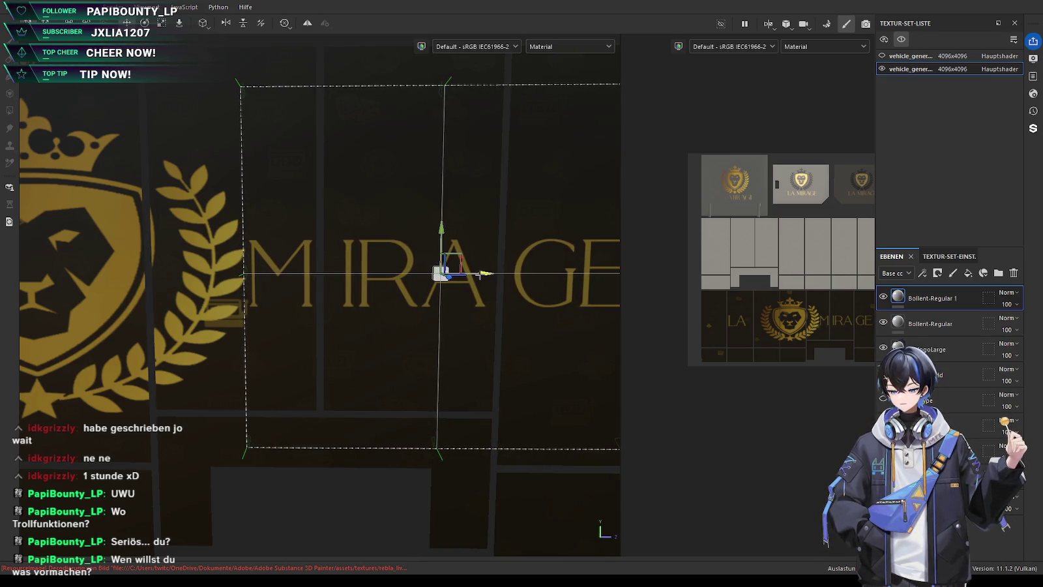
pyautogui.scroll(-2, 479, 276)
pyautogui.moveTo(447, 284)
pyautogui.mouseDown(button='middle')
pyautogui.moveTo(457, 293)
pyautogui.moveTo(594, 270)
pyautogui.mouseUp(button='middle')
pyautogui.click(931, 323)
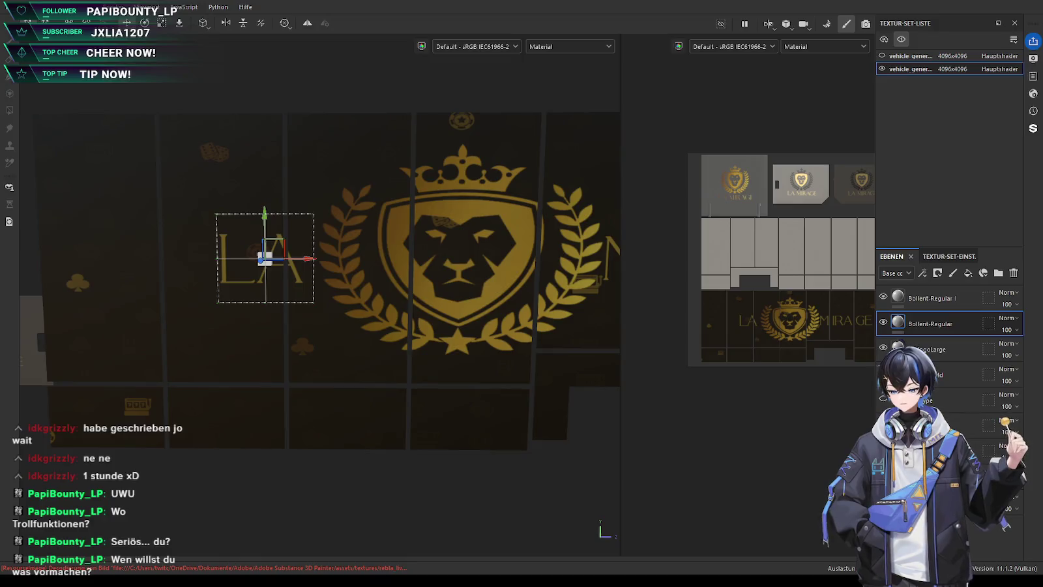
# Drag the LA decal back and forth across the panel along X
pyautogui.click(309, 255)
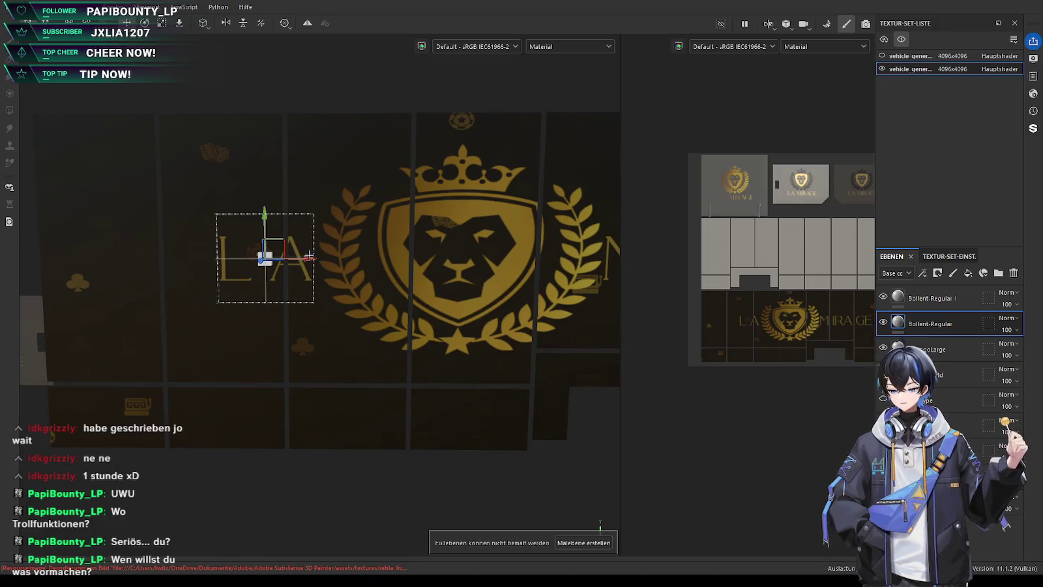
pyautogui.moveTo(306, 259)
pyautogui.mouseDown()
pyautogui.moveTo(265, 260)
pyautogui.moveTo(466, 255)
pyautogui.mouseUp()
pyautogui.moveTo(466, 254); pyautogui.dragTo(163, 273, button='middle')
pyautogui.moveTo(163, 274); pyautogui.dragTo(415, 273)
pyautogui.scroll(2, 368, 270)
pyautogui.scroll(3, 353, 266)
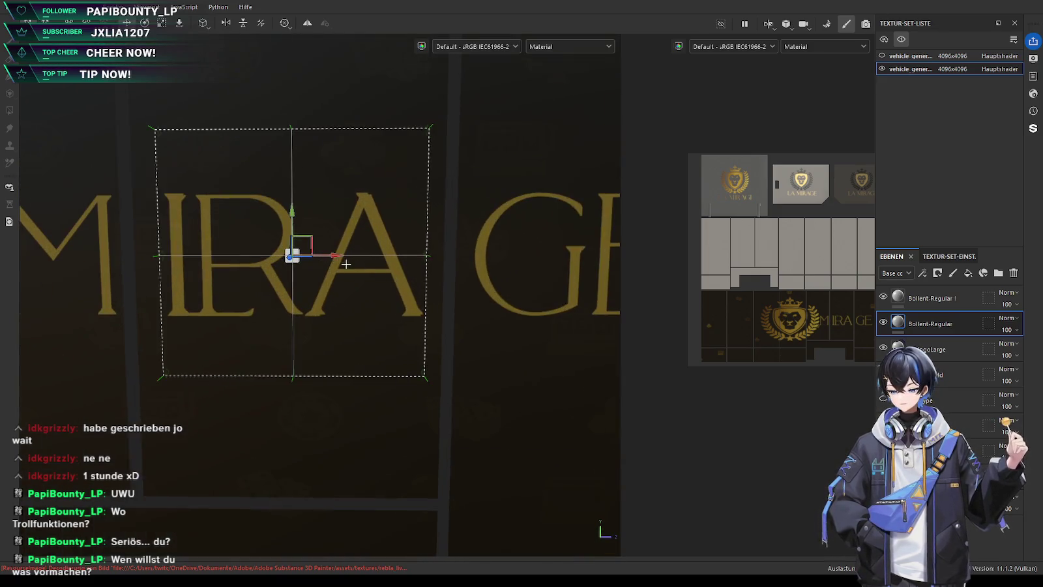
pyautogui.moveTo(333, 254); pyautogui.dragTo(295, 254)
# Frame the panel and set LA just left of the crest, then select the logo layer
pyautogui.press('w')
pyautogui.press('f')
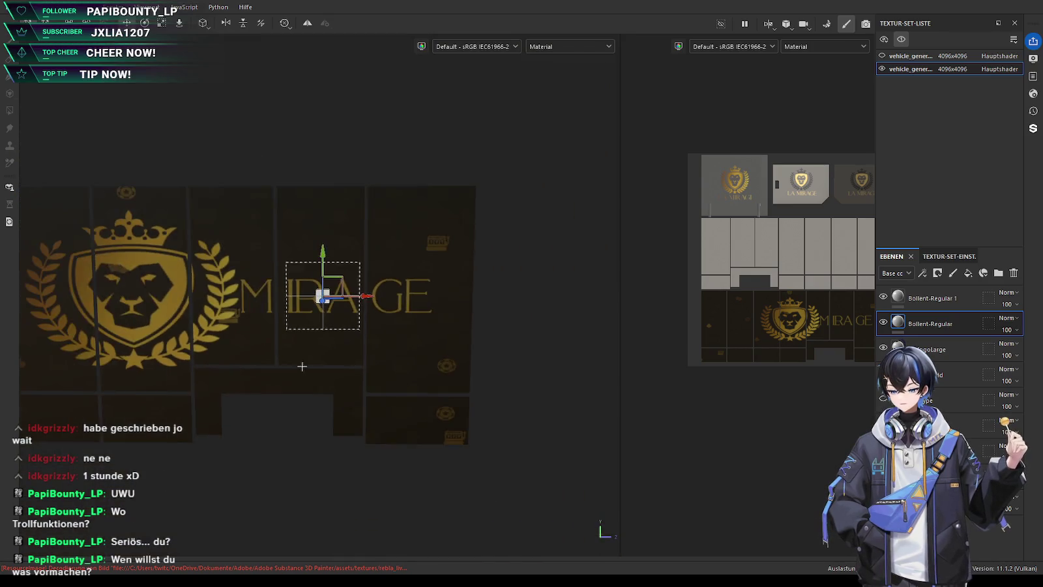
pyautogui.moveTo(512, 275); pyautogui.dragTo(138, 277)
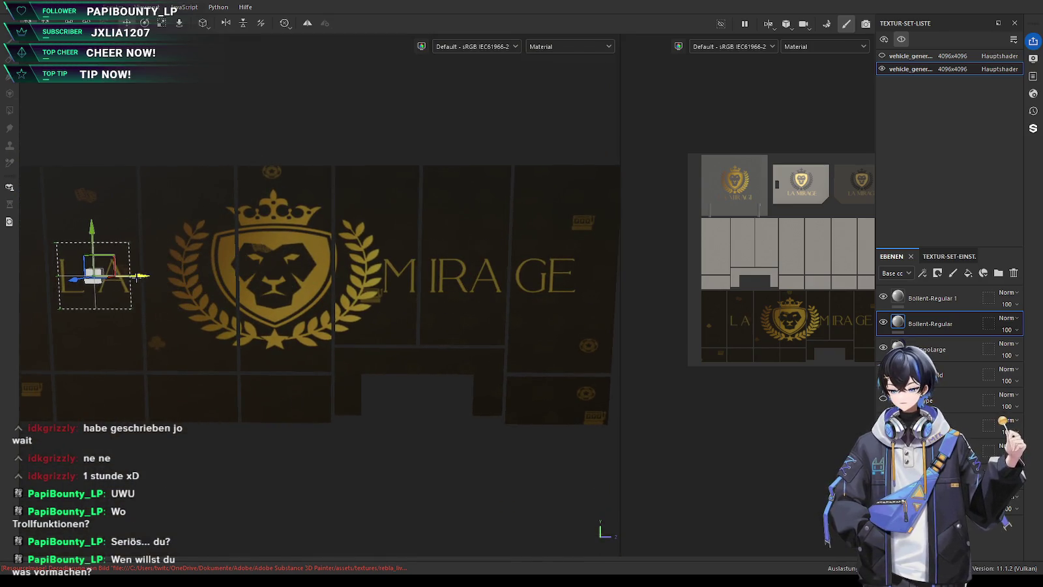
pyautogui.scroll(3, 198, 304)
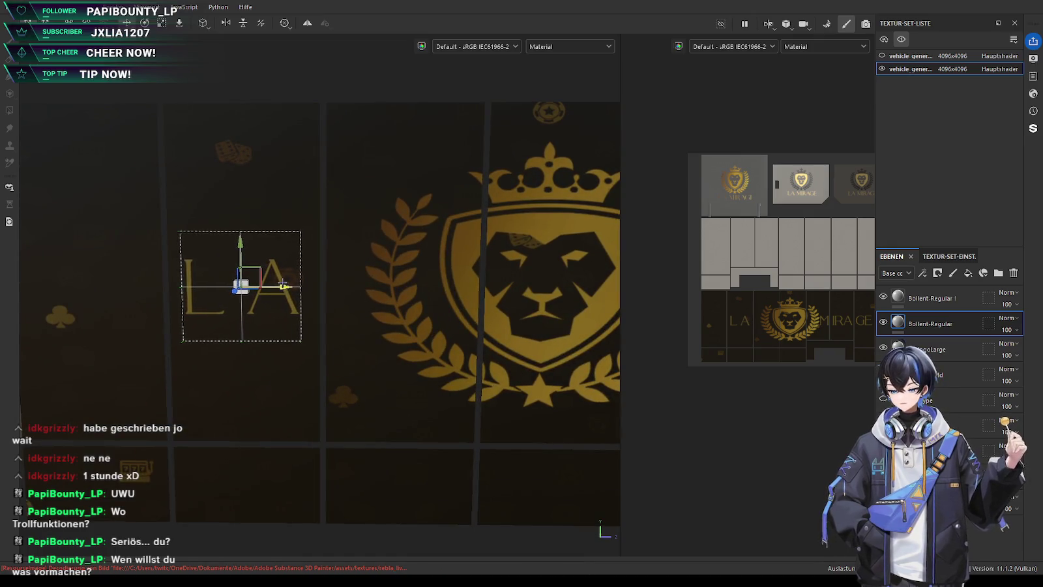
pyautogui.moveTo(283, 285); pyautogui.dragTo(285, 285)
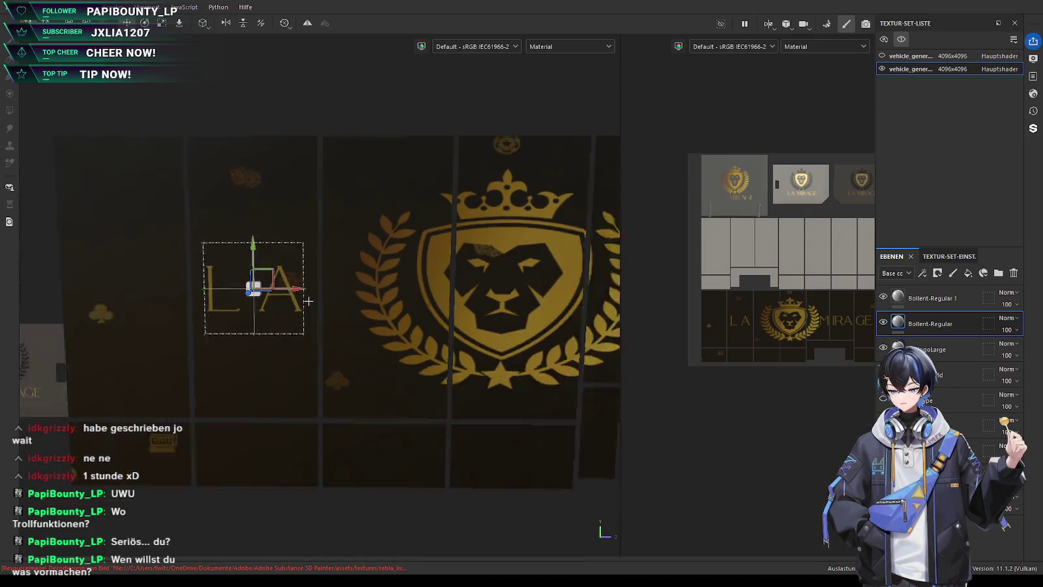
pyautogui.scroll(-5, 336, 319)
pyautogui.scroll(1, 357, 346)
pyautogui.moveTo(375, 414)
pyautogui.keyDown('alt'); pyautogui.mouseDown()
pyautogui.moveTo(334, 421)
pyautogui.moveTo(379, 416)
pyautogui.mouseUp(); pyautogui.keyUp('alt')
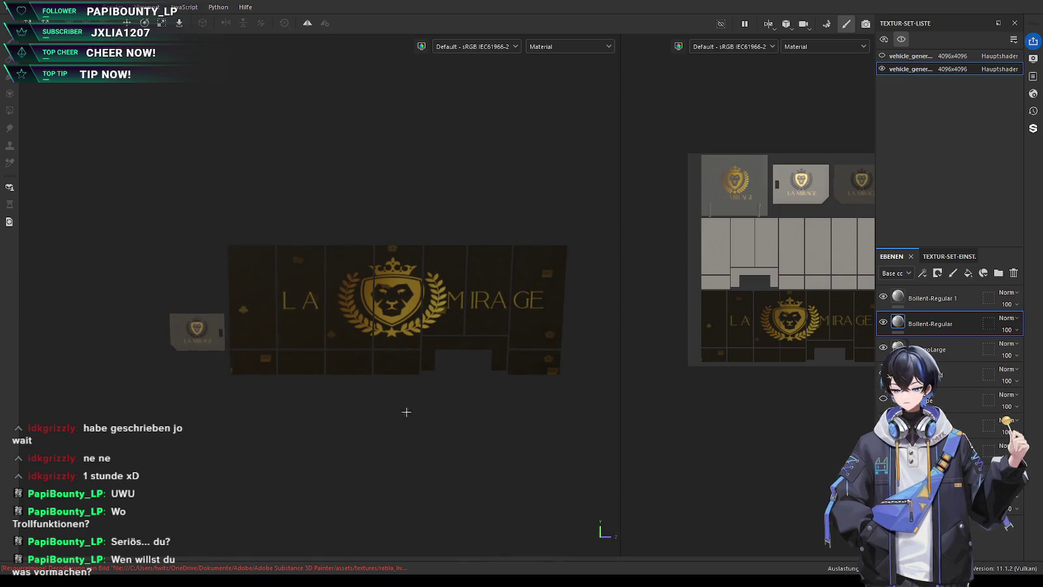
pyautogui.click(932, 349)
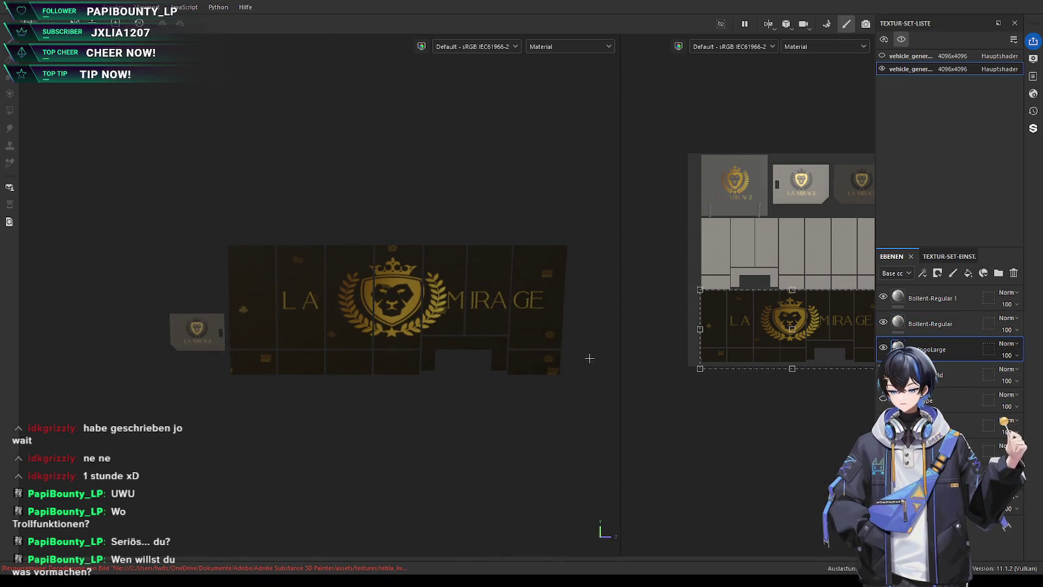
# Shift the lion crest slightly left and widen it a little
pyautogui.moveTo(724, 342); pyautogui.dragTo(721, 342)
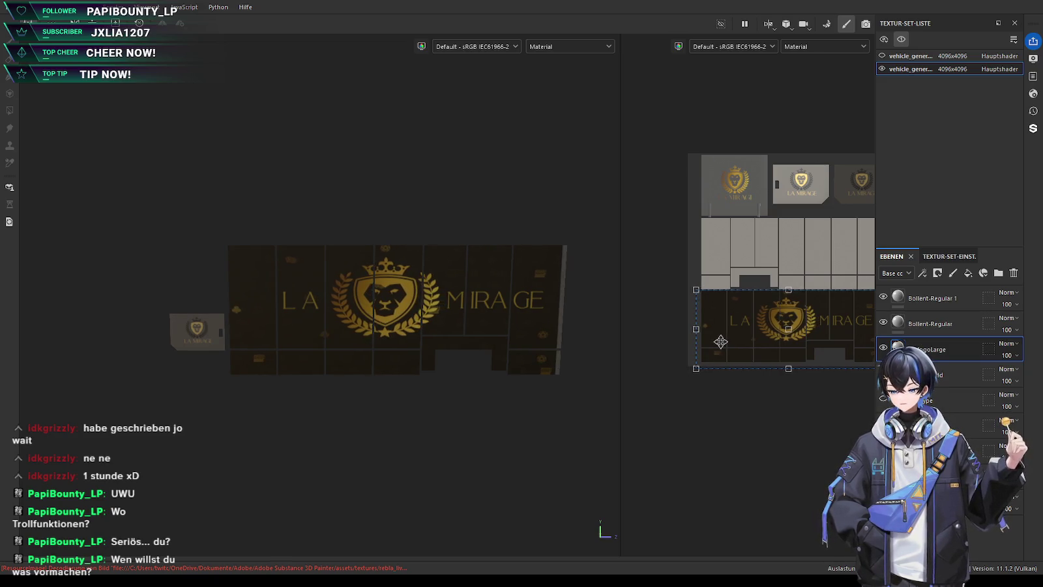
pyautogui.moveTo(759, 346); pyautogui.dragTo(678, 346, button='middle')
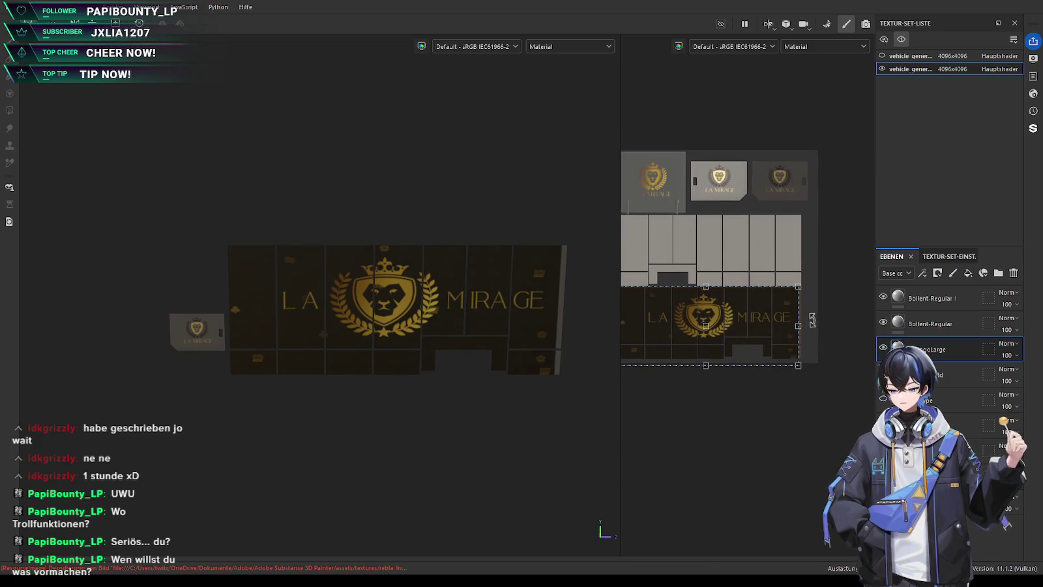
pyautogui.moveTo(799, 326); pyautogui.dragTo(803, 325)
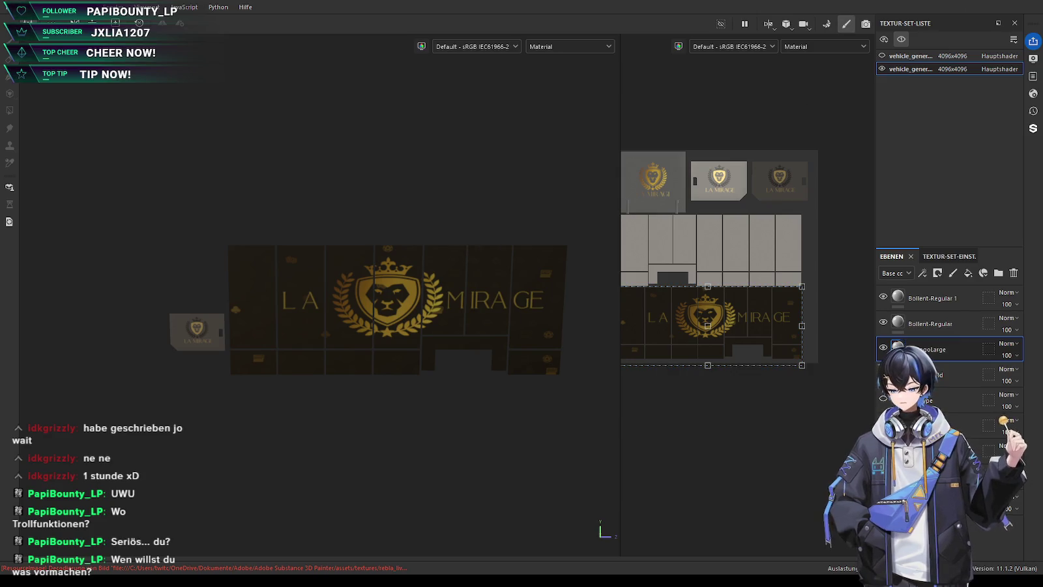
pyautogui.scroll(1, 422, 368)
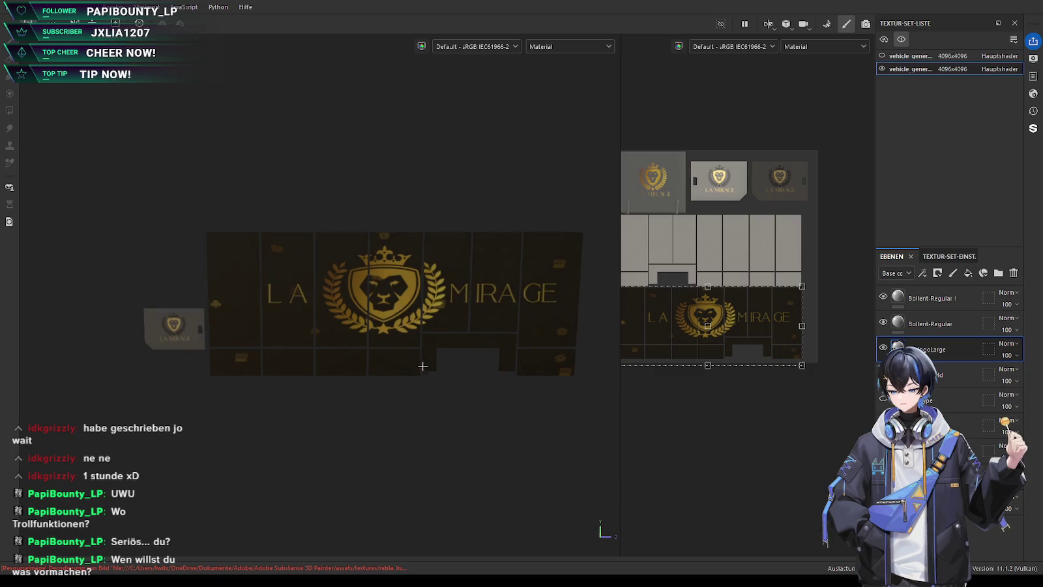
pyautogui.scroll(2, 425, 373)
pyautogui.moveTo(412, 401); pyautogui.dragTo(419, 402, button='middle')
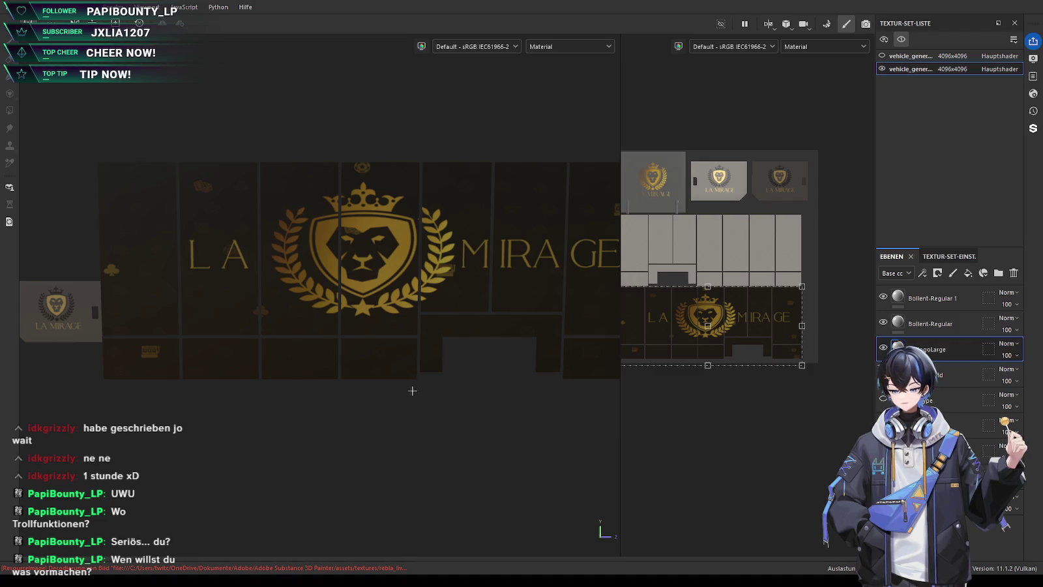
pyautogui.moveTo(412, 390)
pyautogui.keyDown('alt'); pyautogui.mouseDown()
pyautogui.moveTo(405, 435)
pyautogui.moveTo(415, 440)
pyautogui.moveTo(426, 409)
pyautogui.moveTo(418, 396)
pyautogui.moveTo(416, 407)
pyautogui.mouseUp(); pyautogui.keyUp('alt')
# Re-frame the panel view and drag the logo asset over the panel mesh
pyautogui.scroll(-2, 418, 396)
pyautogui.scroll(-1, 423, 400)
pyautogui.scroll(-1, 420, 397)
pyautogui.keyDown('alt'); pyautogui.moveTo(199, 357); pyautogui.dragTo(273, 391, button='middle'); pyautogui.keyUp('alt')
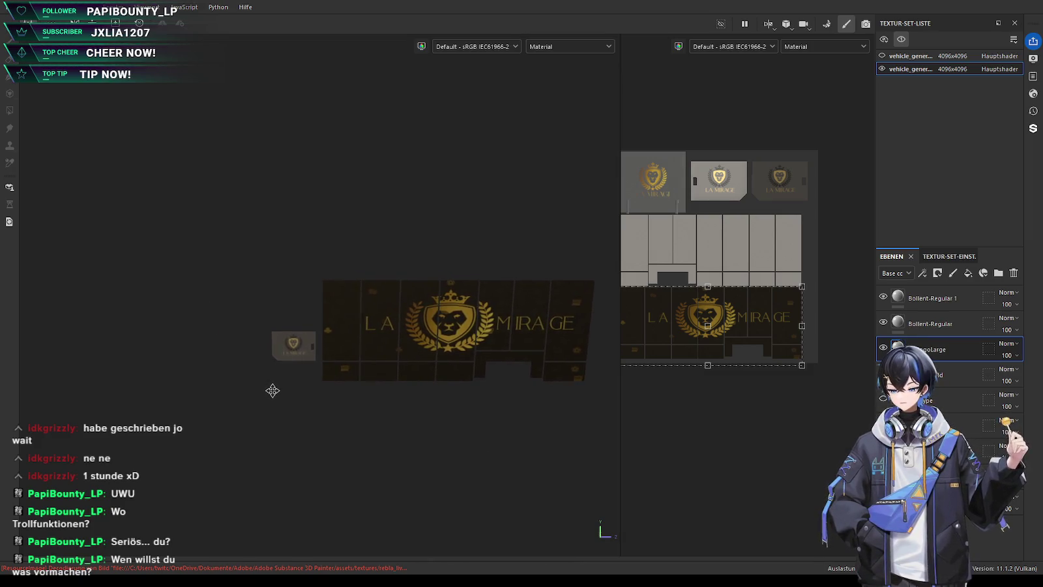
pyautogui.scroll(-1, 680, 409)
pyautogui.keyDown('alt'); pyautogui.moveTo(680, 410); pyautogui.dragTo(711, 405, button='middle'); pyautogui.keyUp('alt')
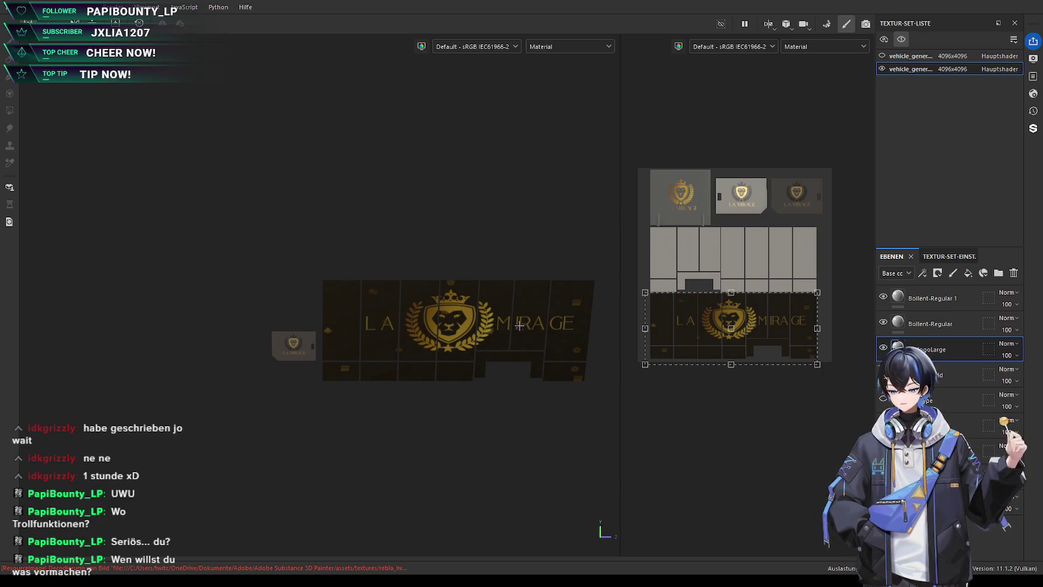
pyautogui.moveTo(519, 326); pyautogui.dragTo(475, 318, button='middle')
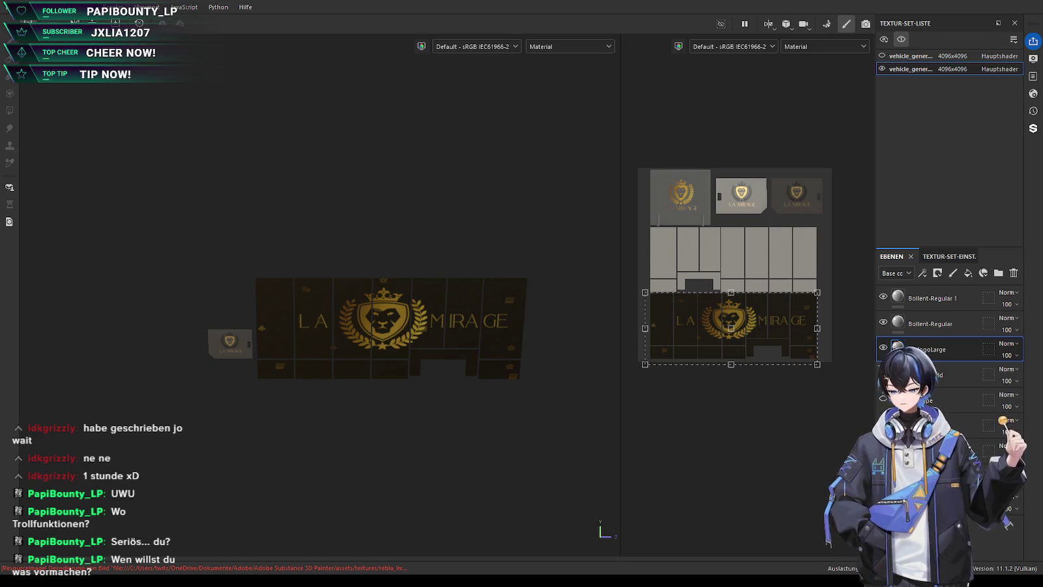
pyautogui.moveTo(926, 349); pyautogui.dragTo(338, 301)
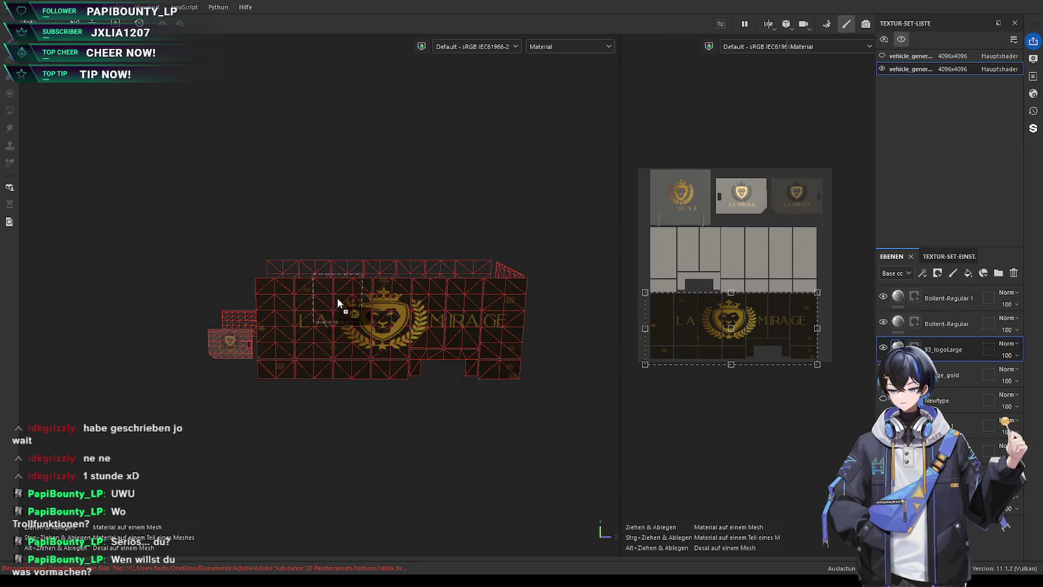
# Apply the 93_logoLarge decal below the text layer and enlarge its projection
pyautogui.moveTo(319, 337); pyautogui.dragTo(317, 337)
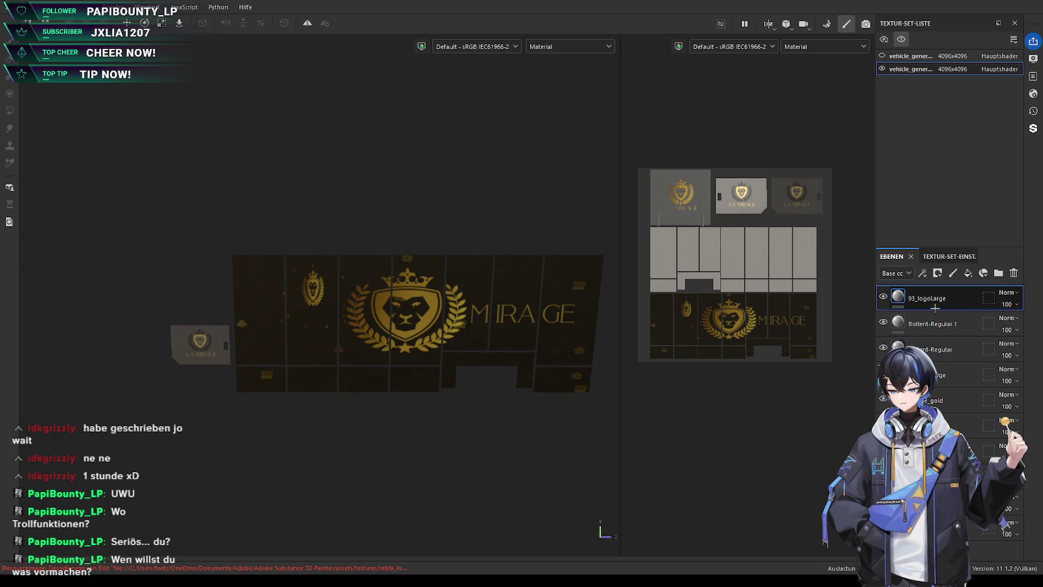
pyautogui.moveTo(932, 298); pyautogui.dragTo(955, 351)
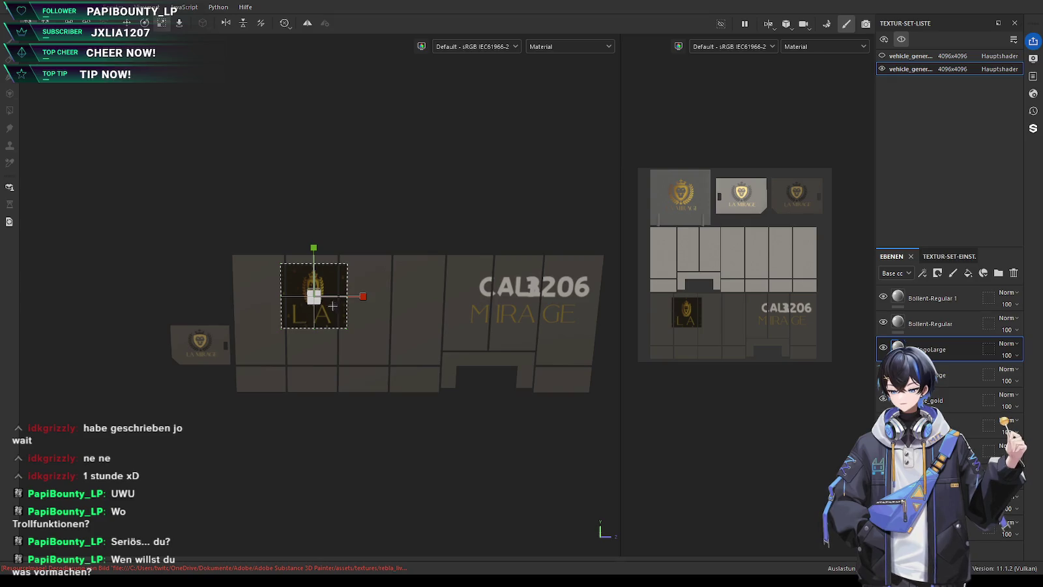
pyautogui.moveTo(319, 301); pyautogui.dragTo(430, 289)
pyautogui.moveTo(314, 297); pyautogui.dragTo(450, 296)
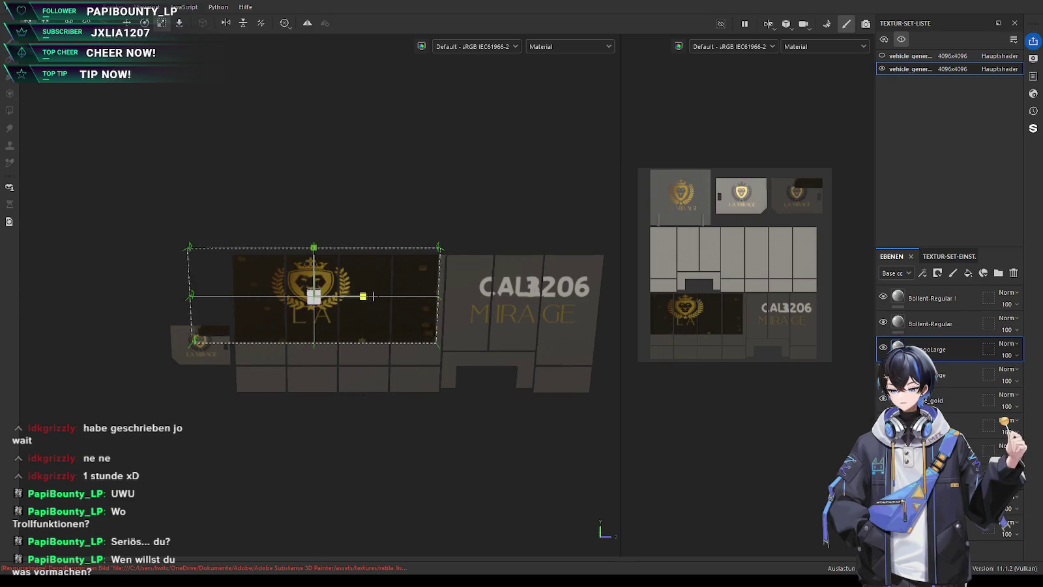
pyautogui.moveTo(313, 247); pyautogui.dragTo(317, 285)
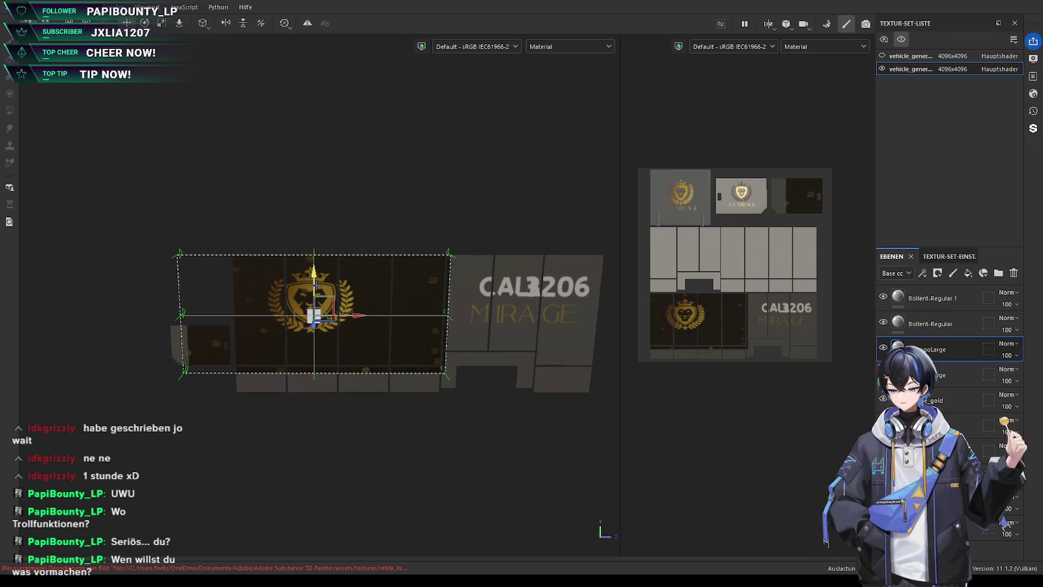
pyautogui.moveTo(312, 292); pyautogui.dragTo(314, 282)
# Move the crest projection up and right to centre it, stretching it taller
pyautogui.scroll(2, 313, 330)
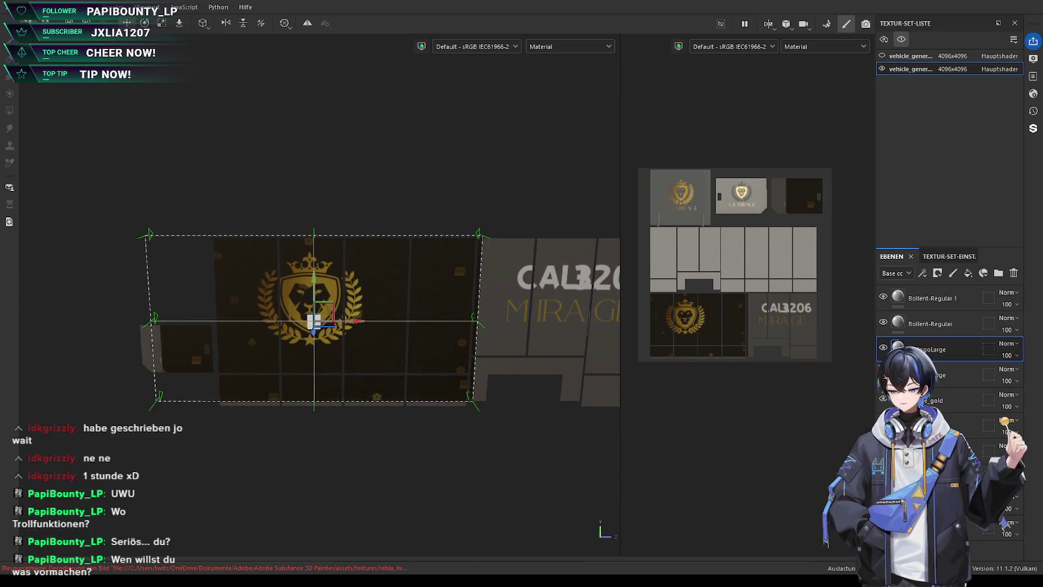
pyautogui.keyDown('alt'); pyautogui.moveTo(326, 330); pyautogui.dragTo(344, 340); pyautogui.keyUp('alt')
pyautogui.keyDown('alt'); pyautogui.moveTo(313, 299); pyautogui.dragTo(314, 280); pyautogui.keyUp('alt')
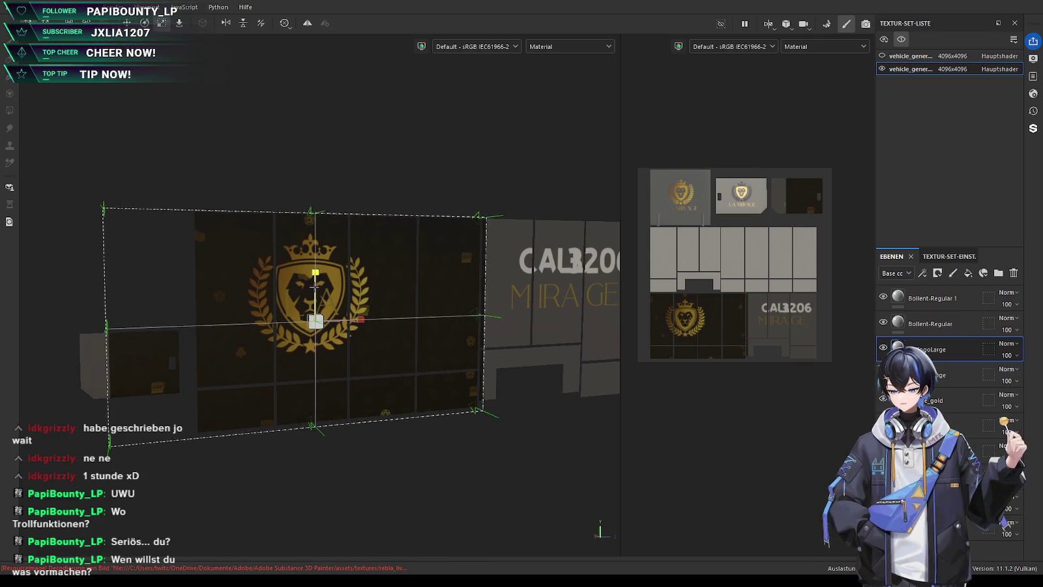
pyautogui.moveTo(313, 284); pyautogui.dragTo(315, 279)
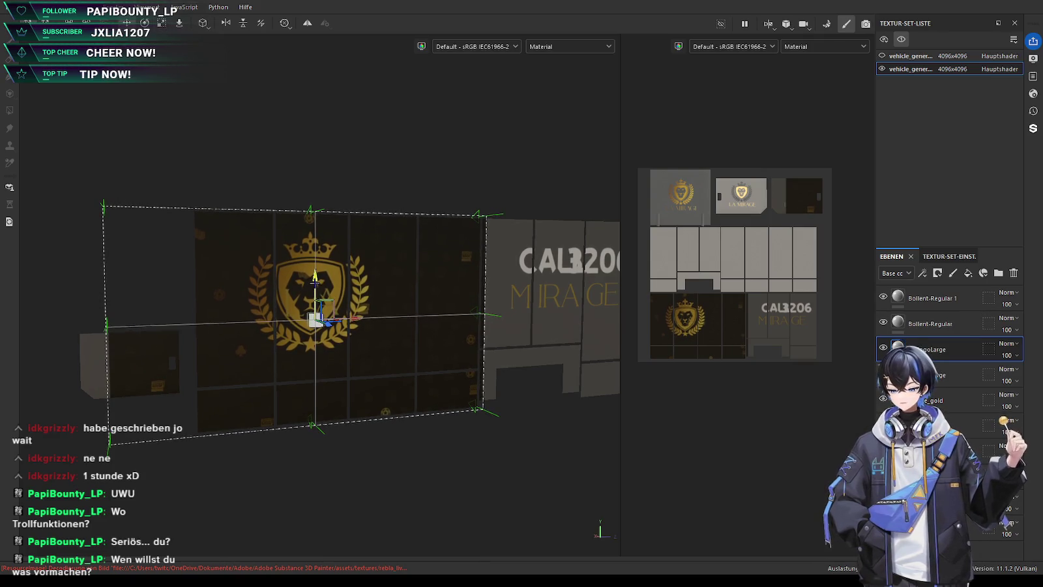
pyautogui.keyDown('alt'); pyautogui.moveTo(366, 321); pyautogui.dragTo(310, 327); pyautogui.keyUp('alt')
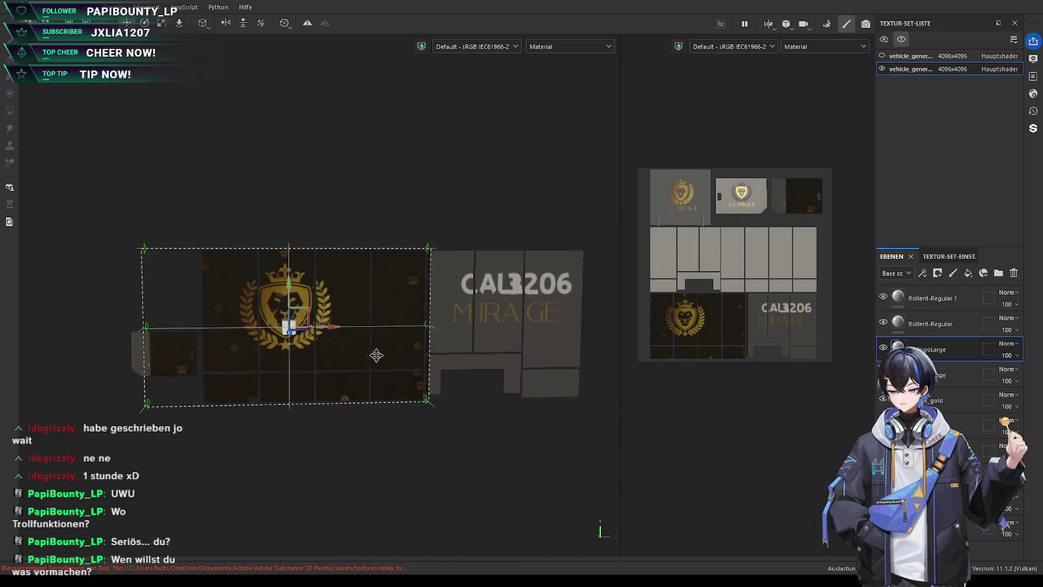
pyautogui.moveTo(310, 328); pyautogui.dragTo(405, 328)
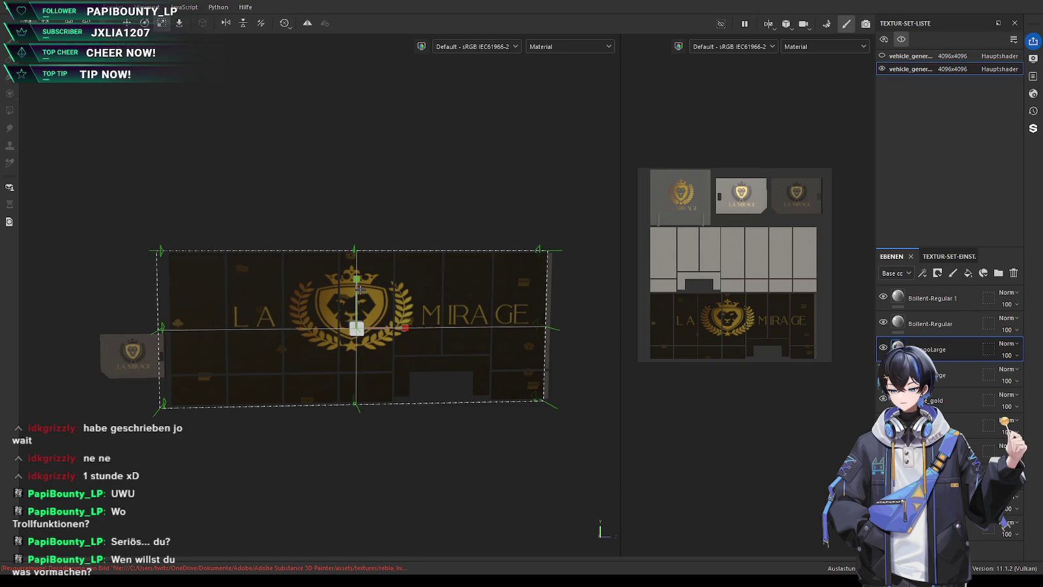
pyautogui.moveTo(357, 284); pyautogui.dragTo(358, 284)
pyautogui.moveTo(393, 327); pyautogui.dragTo(270, 396)
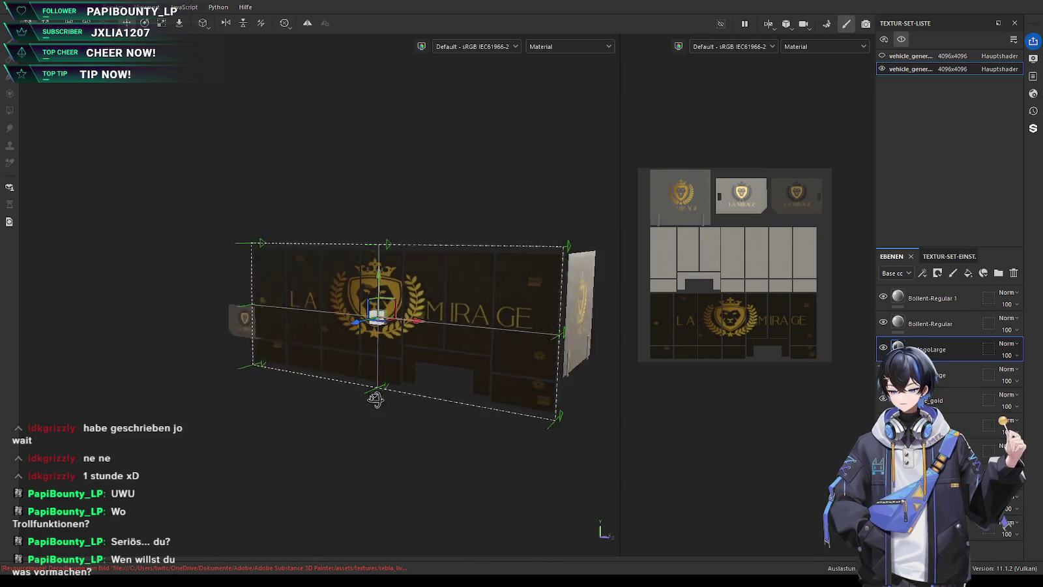
pyautogui.click(961, 381)
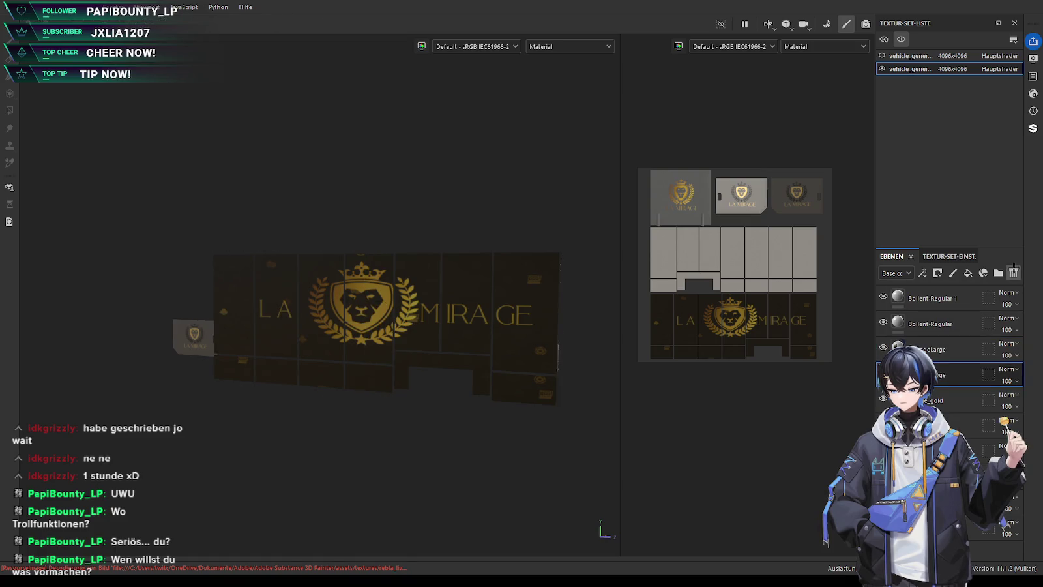
# Recentre the view on the LA MIRAGE panel and select the LogoLarge layer
pyautogui.scroll(3, 441, 385)
pyautogui.moveTo(441, 384); pyautogui.dragTo(370, 374, button='middle')
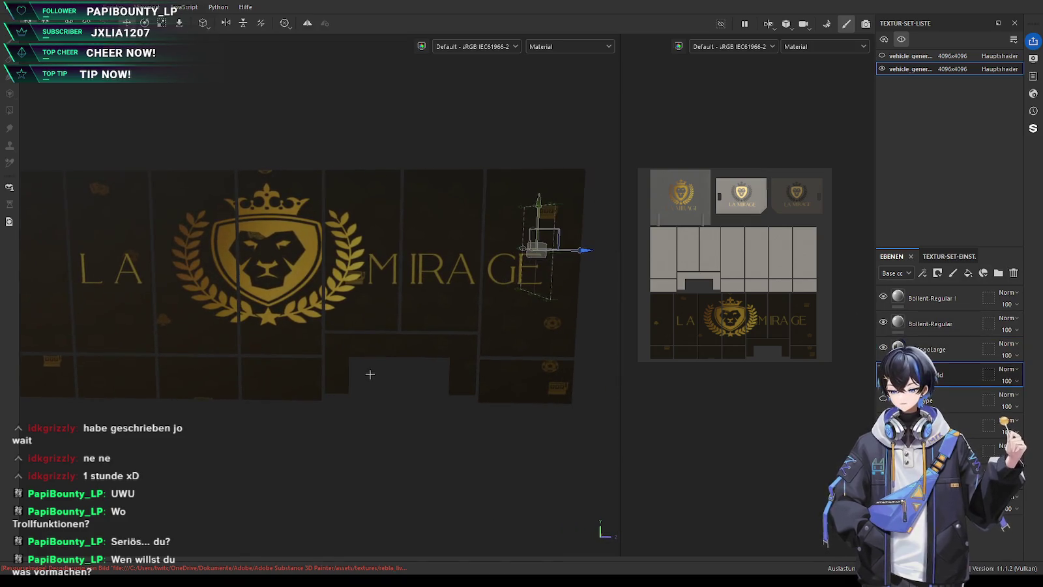
pyautogui.scroll(-3, 366, 375)
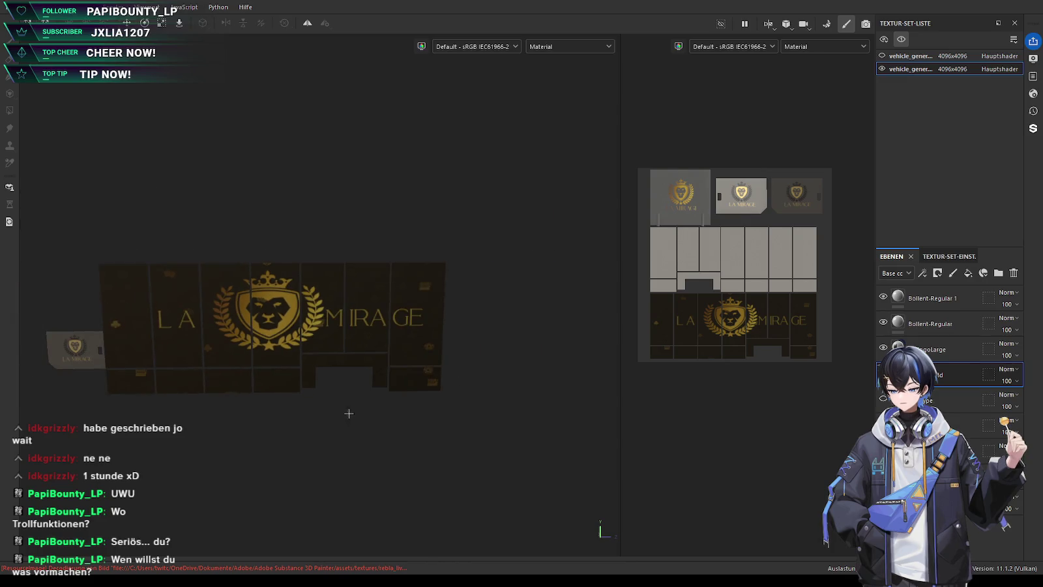
pyautogui.moveTo(349, 412); pyautogui.dragTo(402, 409, button='middle')
pyautogui.scroll(1, 402, 410)
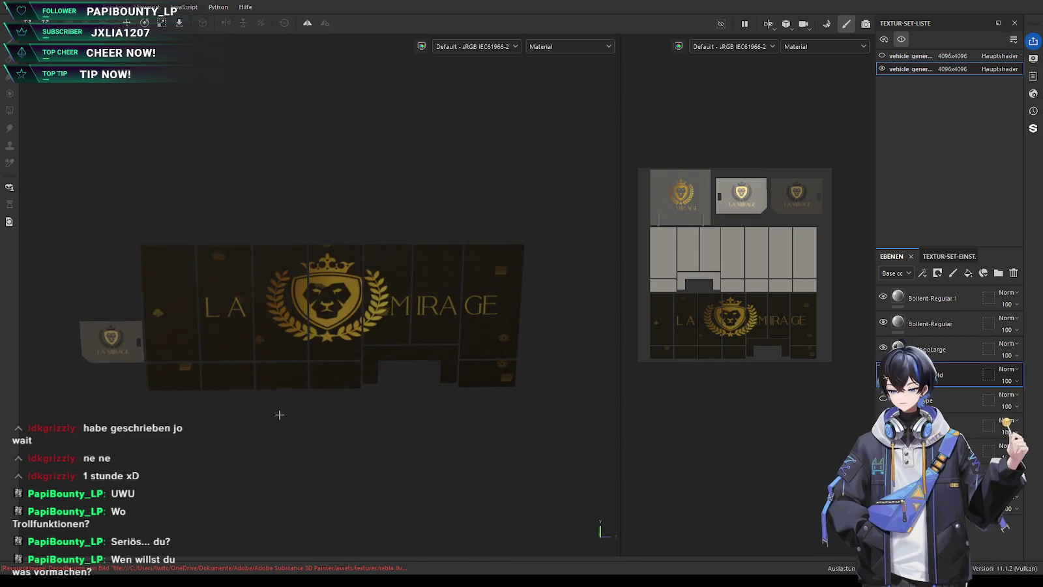
pyautogui.moveTo(279, 415); pyautogui.dragTo(295, 440, button='middle')
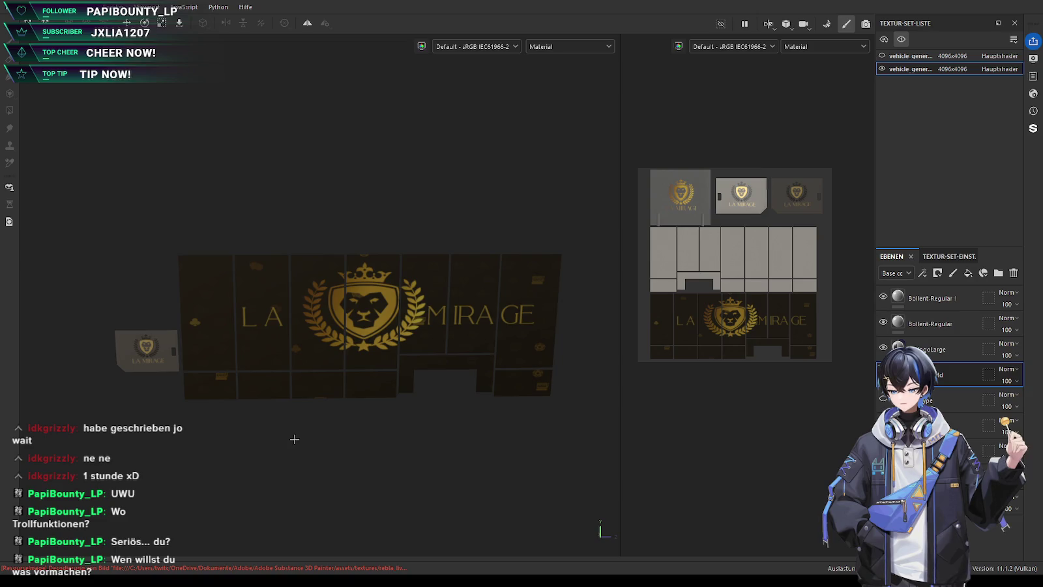
pyautogui.scroll(2, 295, 412)
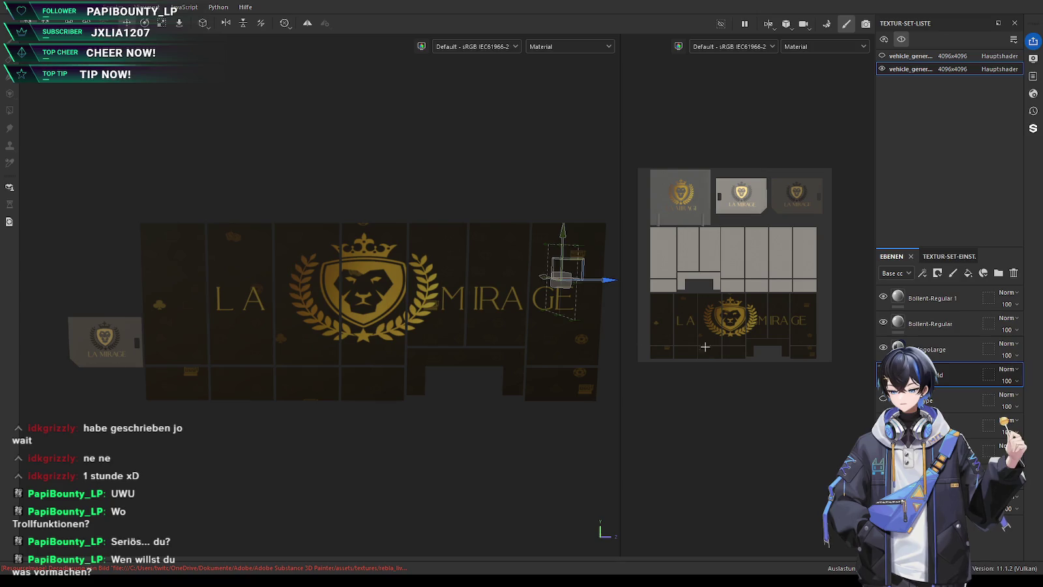
pyautogui.click(954, 355)
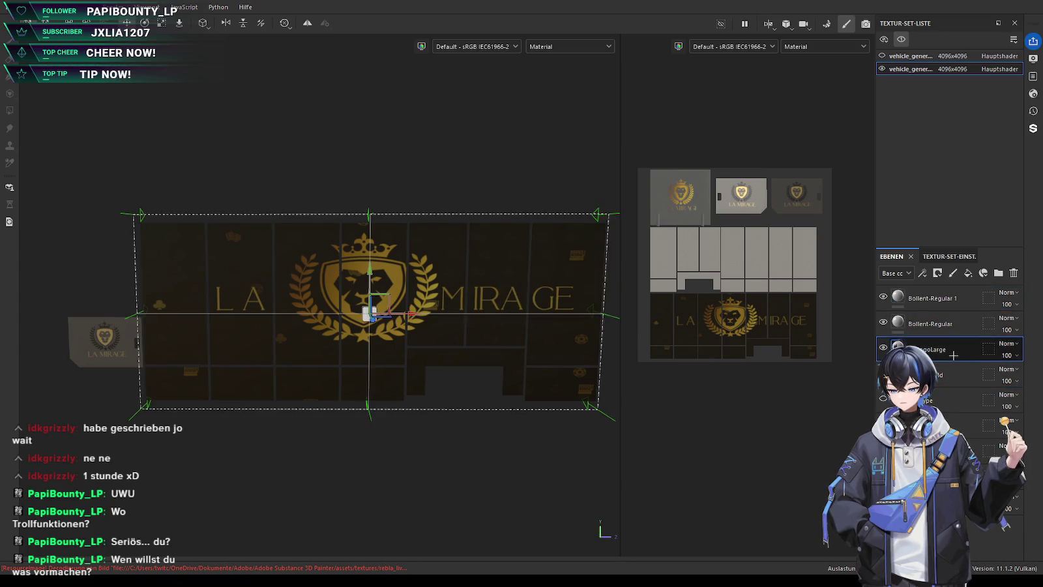
# Nudge the crest projection slightly left and inspect the panel's side edge
pyautogui.scroll(1, 402, 342)
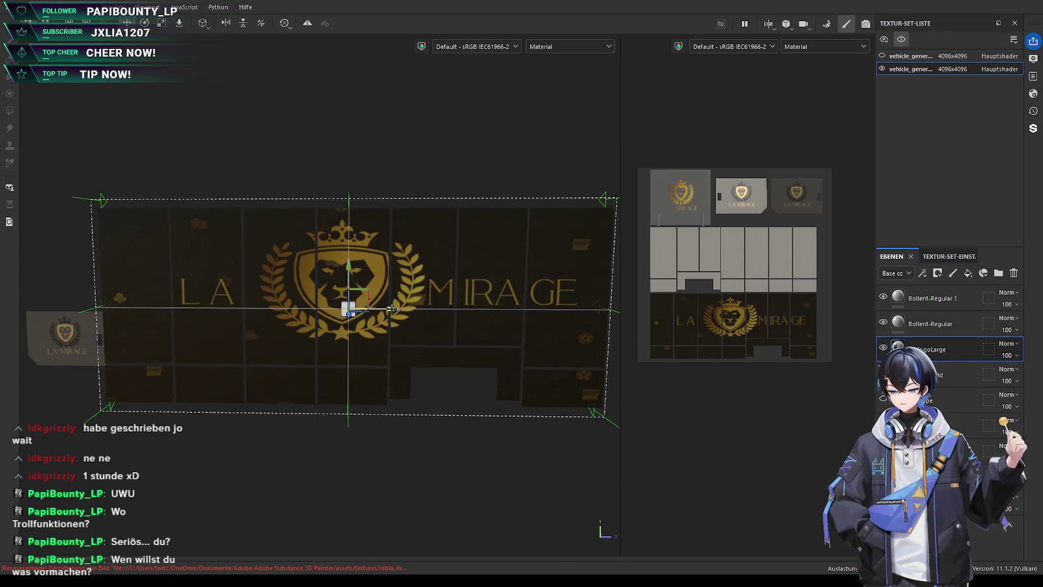
pyautogui.moveTo(391, 308); pyautogui.dragTo(389, 309)
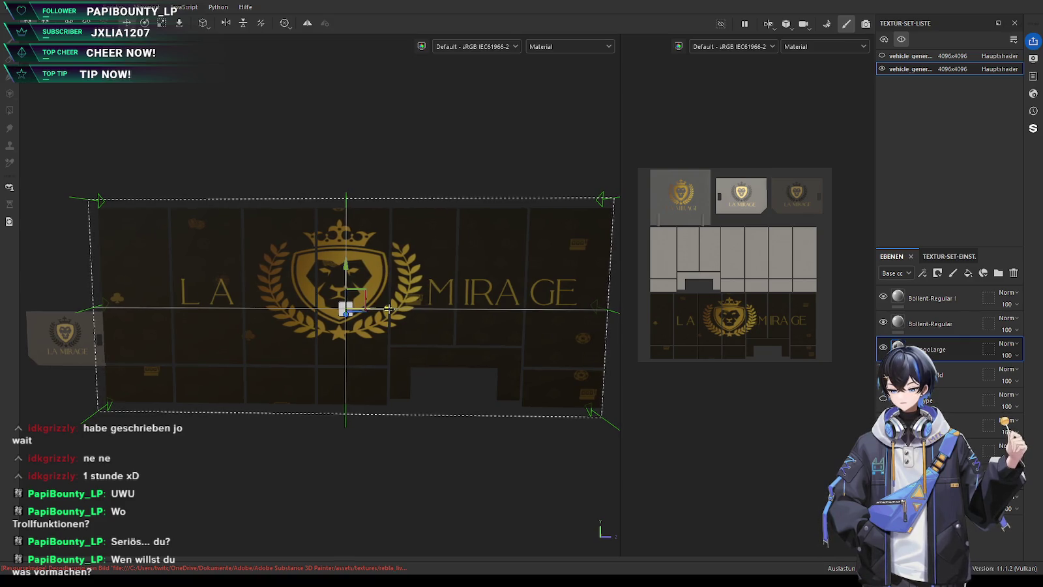
pyautogui.keyDown('alt'); pyautogui.moveTo(389, 309); pyautogui.dragTo(354, 368); pyautogui.keyUp('alt')
pyautogui.scroll(3, 416, 375)
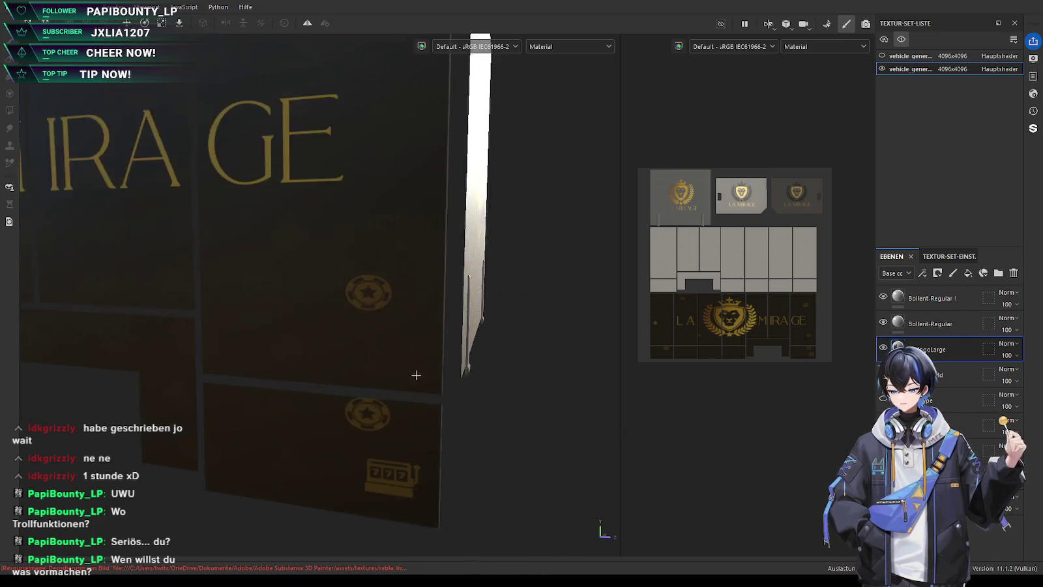
pyautogui.scroll(-2, 416, 375)
pyautogui.keyDown('alt'); pyautogui.moveTo(416, 375); pyautogui.dragTo(287, 275); pyautogui.keyUp('alt')
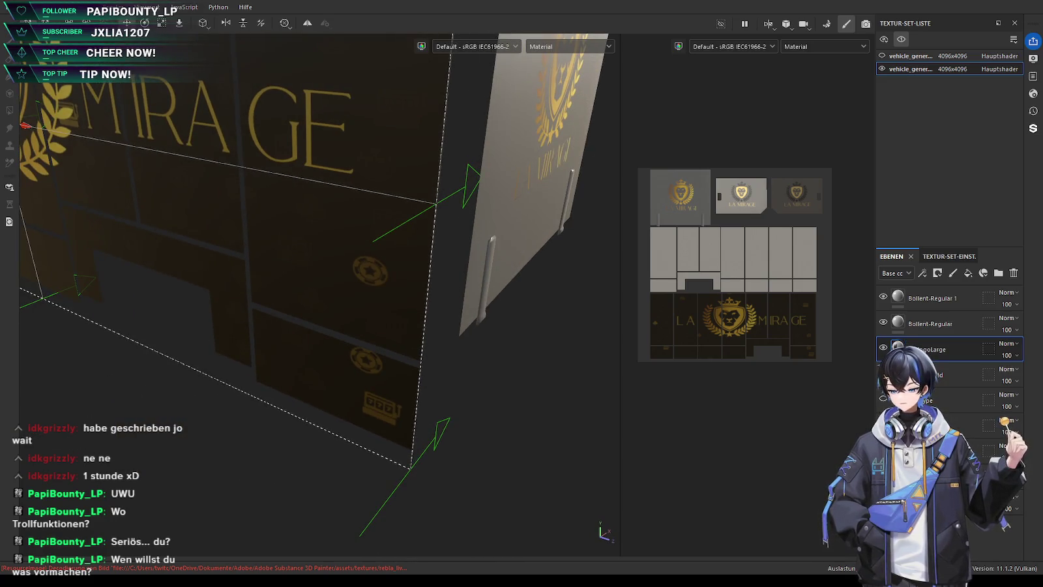
pyautogui.moveTo(345, 437)
pyautogui.keyDown('alt'); pyautogui.mouseDown()
pyautogui.moveTo(274, 364)
pyautogui.moveTo(534, 357)
pyautogui.moveTo(387, 379)
pyautogui.mouseUp(); pyautogui.keyUp('alt')
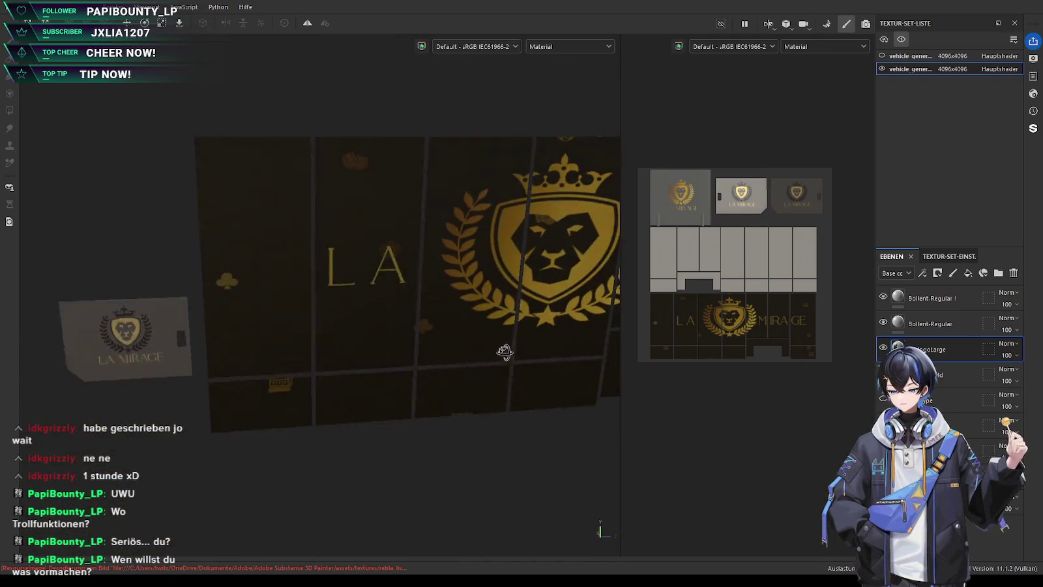
# Widen the crest projection slightly right, then orbit to view the grey back side
pyautogui.scroll(2, 403, 372)
pyautogui.scroll(2, 396, 261)
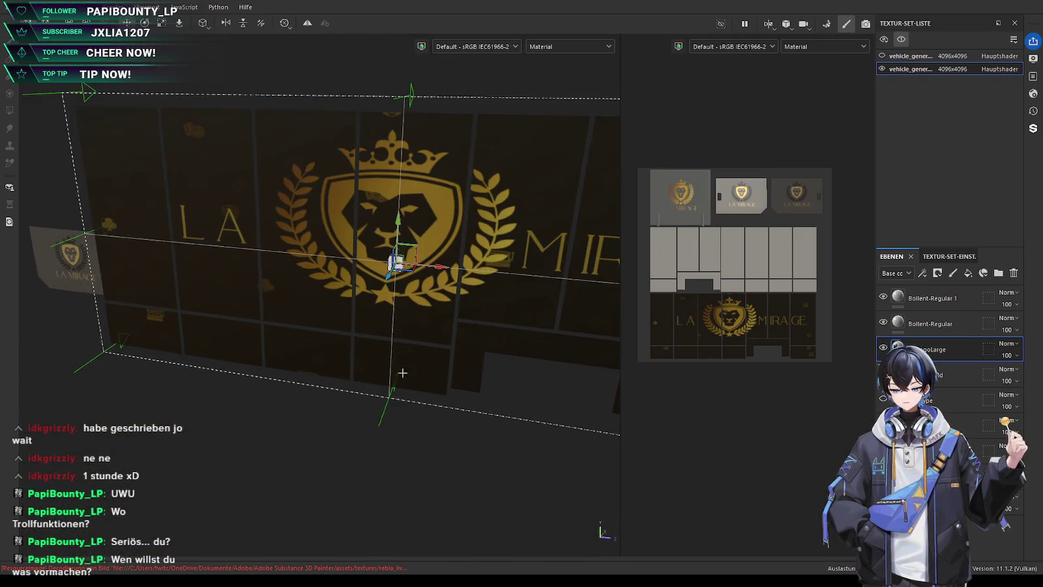
pyautogui.keyDown('alt'); pyautogui.moveTo(395, 261); pyautogui.dragTo(225, 295); pyautogui.keyUp('alt')
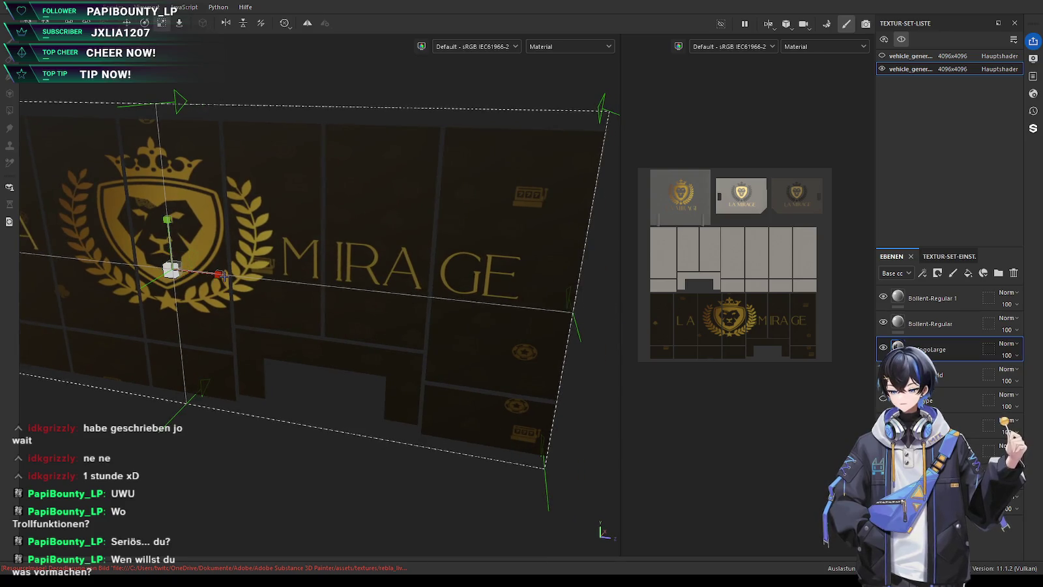
pyautogui.moveTo(218, 274); pyautogui.dragTo(220, 275)
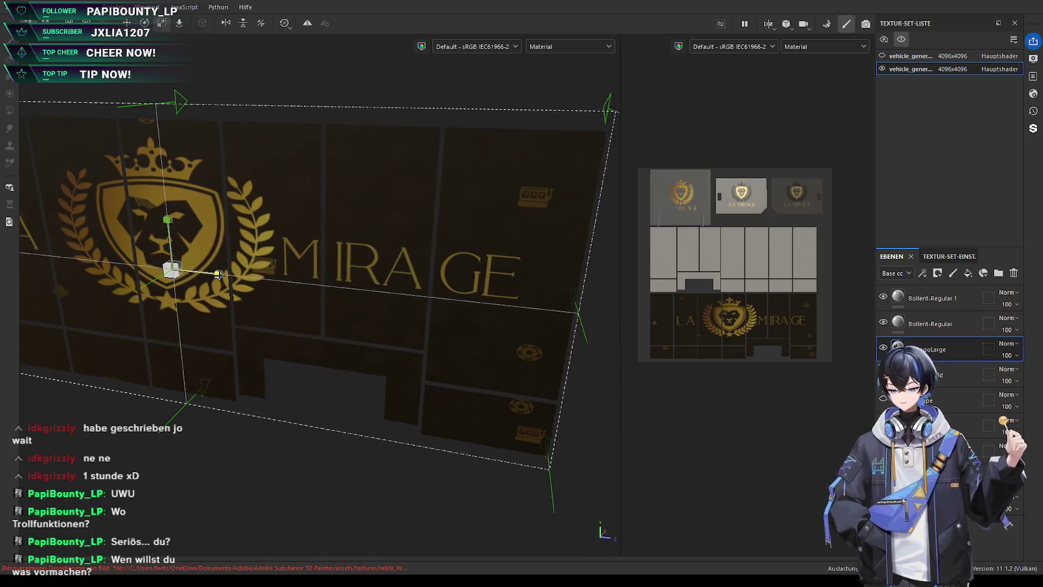
pyautogui.scroll(-3, 256, 350)
pyautogui.scroll(-3, 256, 431)
pyautogui.moveTo(256, 431)
pyautogui.keyDown('alt'); pyautogui.mouseDown()
pyautogui.moveTo(489, 422)
pyautogui.moveTo(375, 417)
pyautogui.moveTo(310, 388)
pyautogui.moveTo(408, 419)
pyautogui.moveTo(233, 370)
pyautogui.mouseUp(); pyautogui.keyUp('alt')
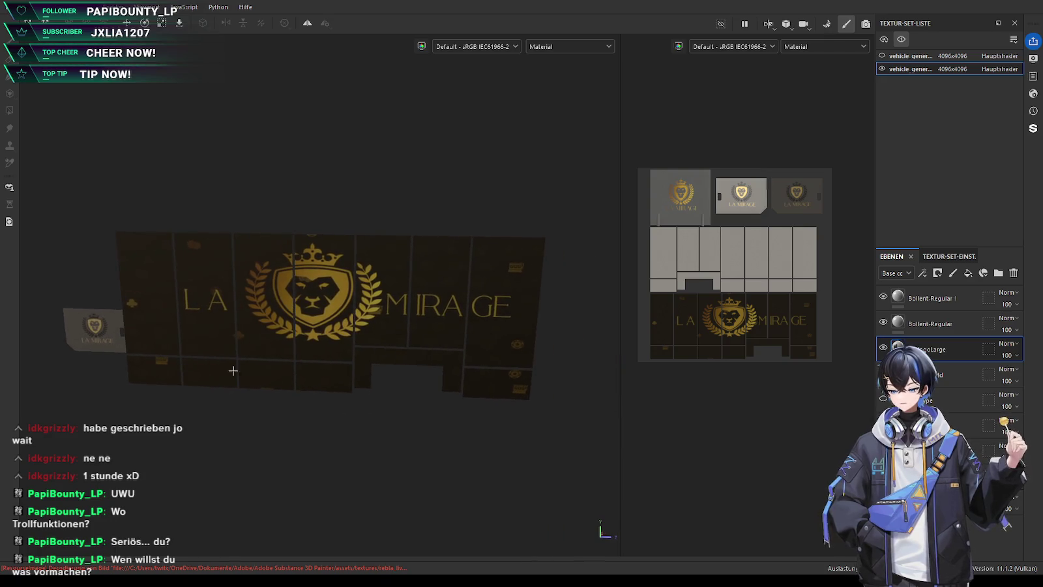
pyautogui.moveTo(484, 332)
pyautogui.keyDown('alt'); pyautogui.mouseDown()
pyautogui.moveTo(203, 321)
pyautogui.moveTo(279, 396)
pyautogui.moveTo(409, 460)
pyautogui.moveTo(310, 410)
pyautogui.moveTo(226, 389)
pyautogui.mouseUp(); pyautogui.keyUp('alt')
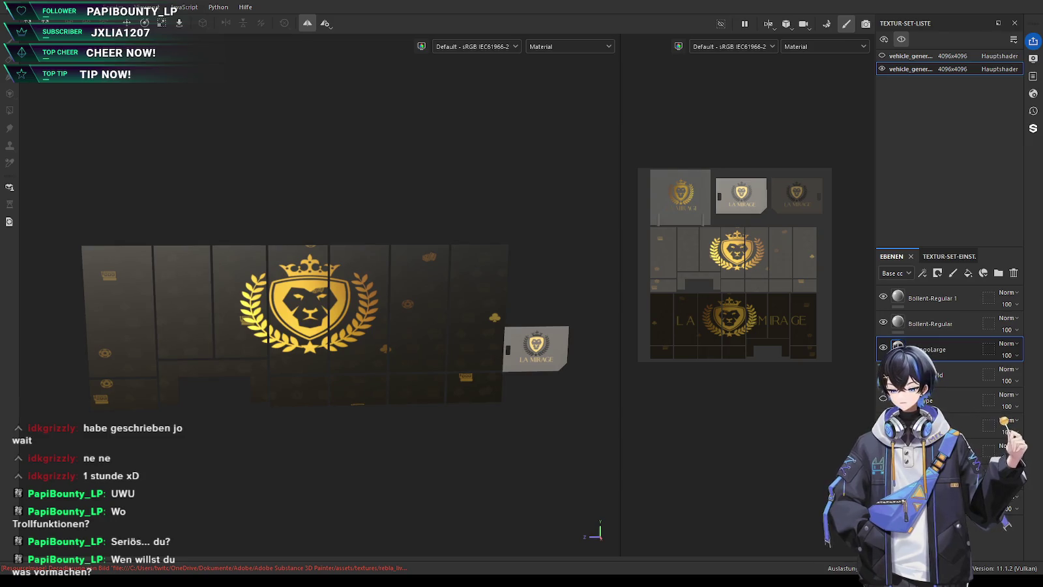
pyautogui.click(931, 324)
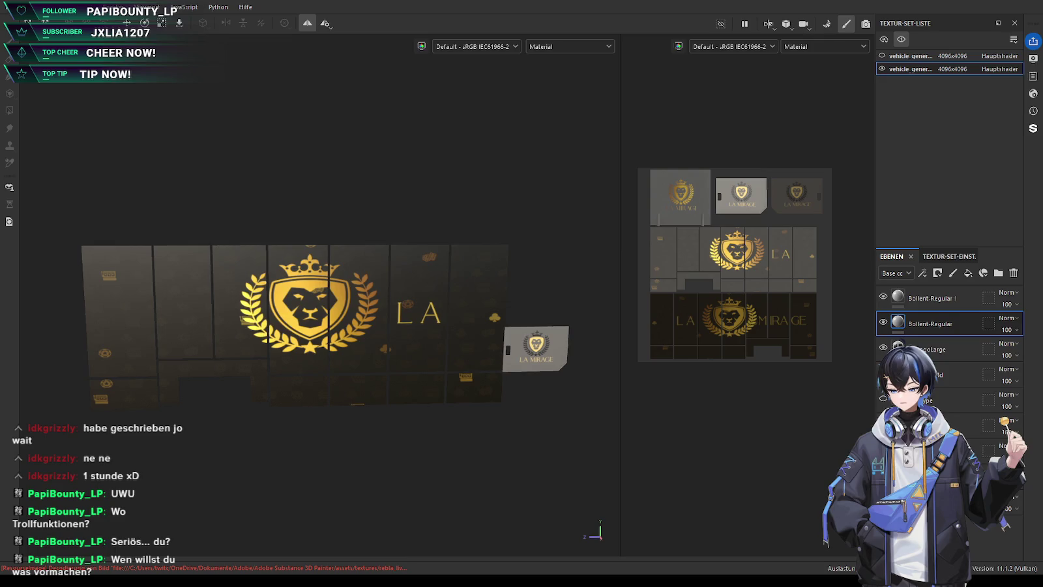
pyautogui.click(933, 298)
pyautogui.press('l')
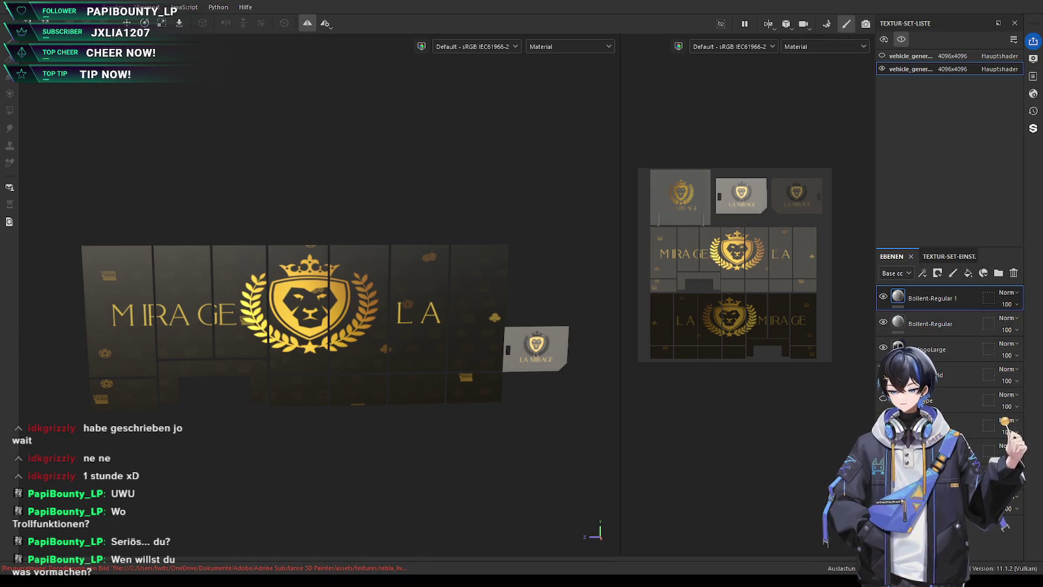
pyautogui.click(933, 324)
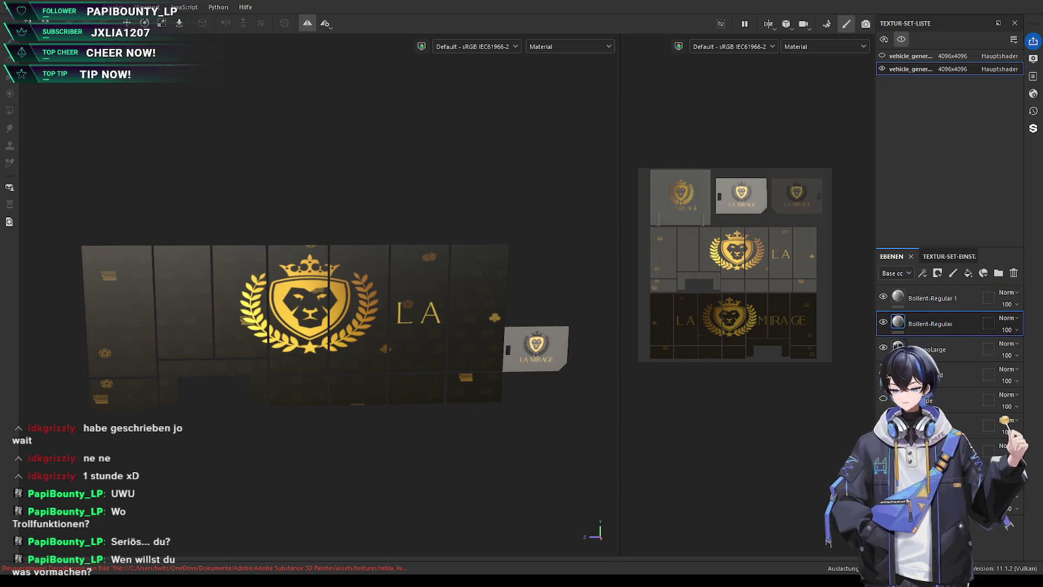
pyautogui.hotkey('ctrl', 'z')
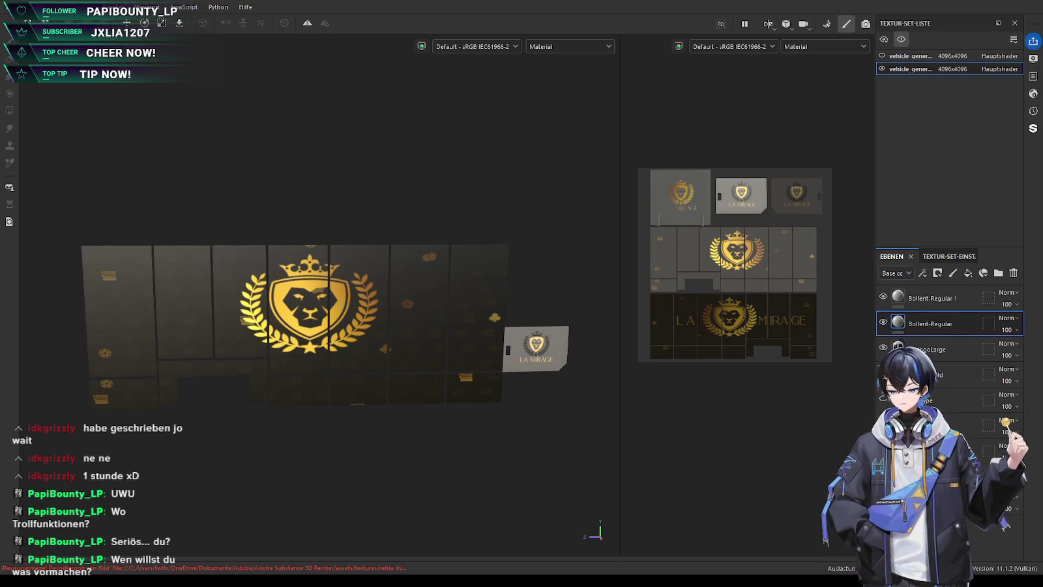
pyautogui.moveTo(133, 448)
pyautogui.keyDown('alt'); pyautogui.mouseDown()
pyautogui.moveTo(347, 457)
pyautogui.moveTo(309, 441)
pyautogui.mouseUp(); pyautogui.keyUp('alt')
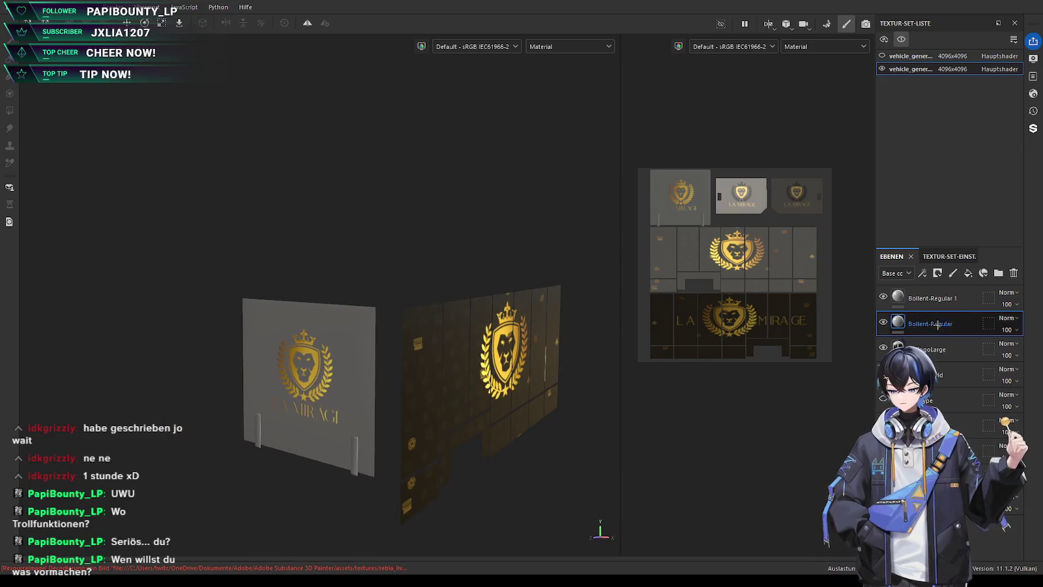
pyautogui.click(933, 348)
pyautogui.press('l')
pyautogui.moveTo(456, 404)
pyautogui.keyDown('alt'); pyautogui.mouseDown()
pyautogui.moveTo(506, 411)
pyautogui.moveTo(302, 433)
pyautogui.moveTo(300, 470)
pyautogui.moveTo(403, 469)
pyautogui.mouseUp(); pyautogui.keyUp('alt')
pyautogui.click(932, 323)
pyautogui.press('l')
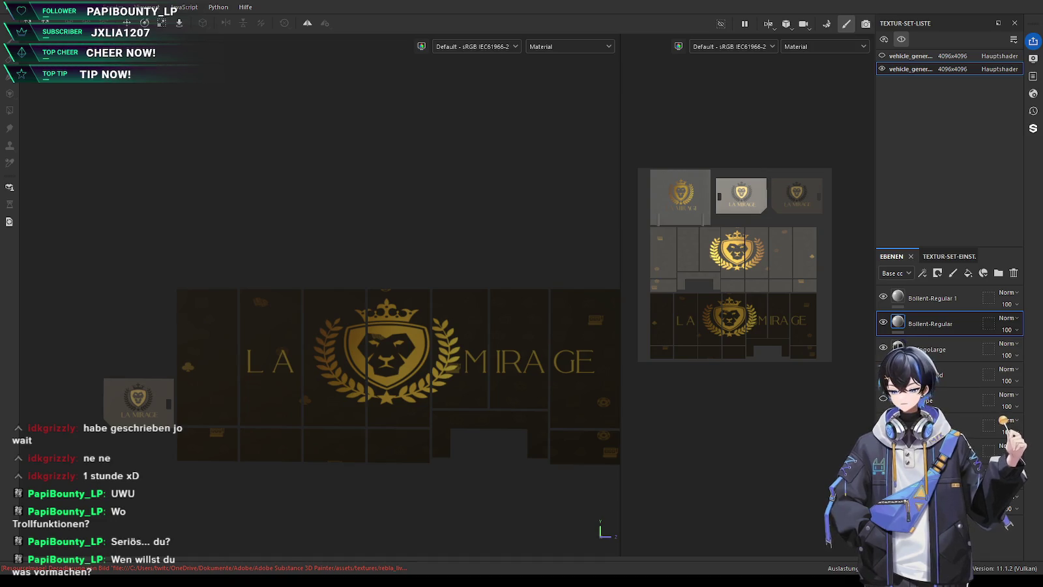
pyautogui.scroll(2, 446, 434)
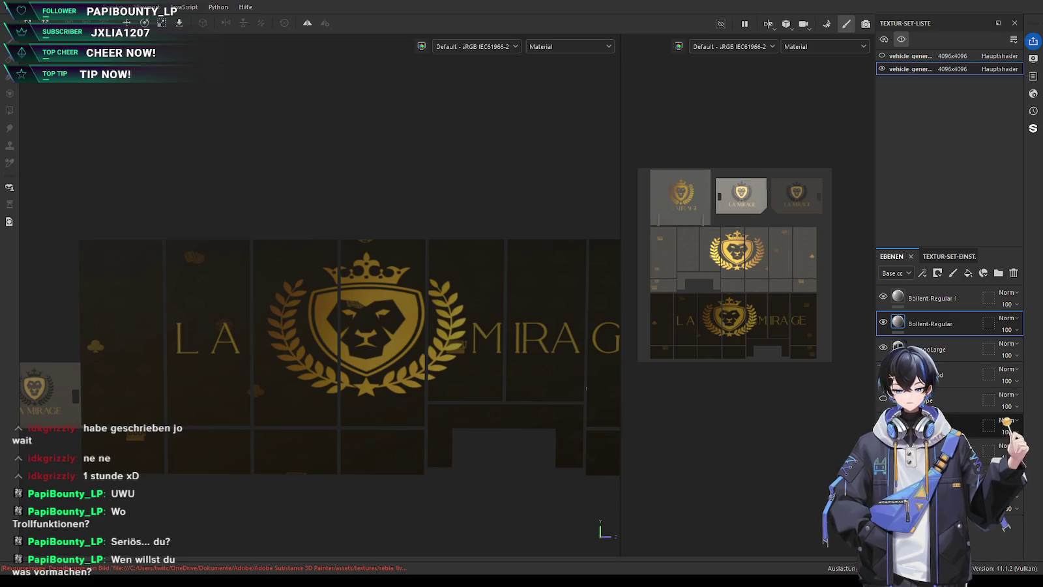
pyautogui.click(957, 350)
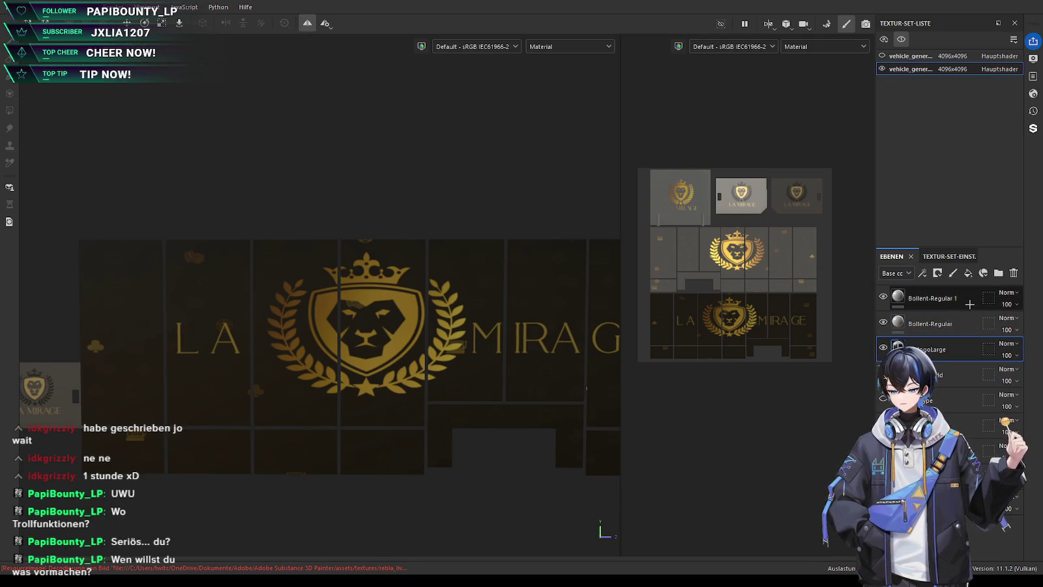
# Move the grouped text and crest layers lower in the stack and place CALL below the LA lettering
pyautogui.keyDown('shift'); pyautogui.click(970, 304); pyautogui.keyUp('shift')
pyautogui.moveTo(969, 304); pyautogui.dragTo(976, 408)
pyautogui.scroll(-2, 557, 377)
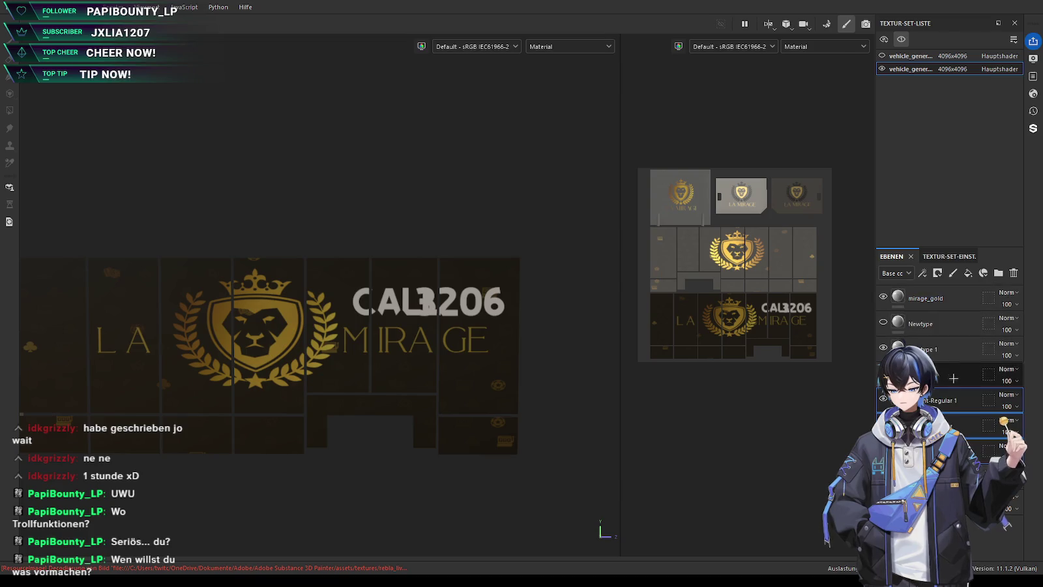
pyautogui.click(959, 350)
pyautogui.moveTo(454, 357); pyautogui.dragTo(527, 339, button='middle')
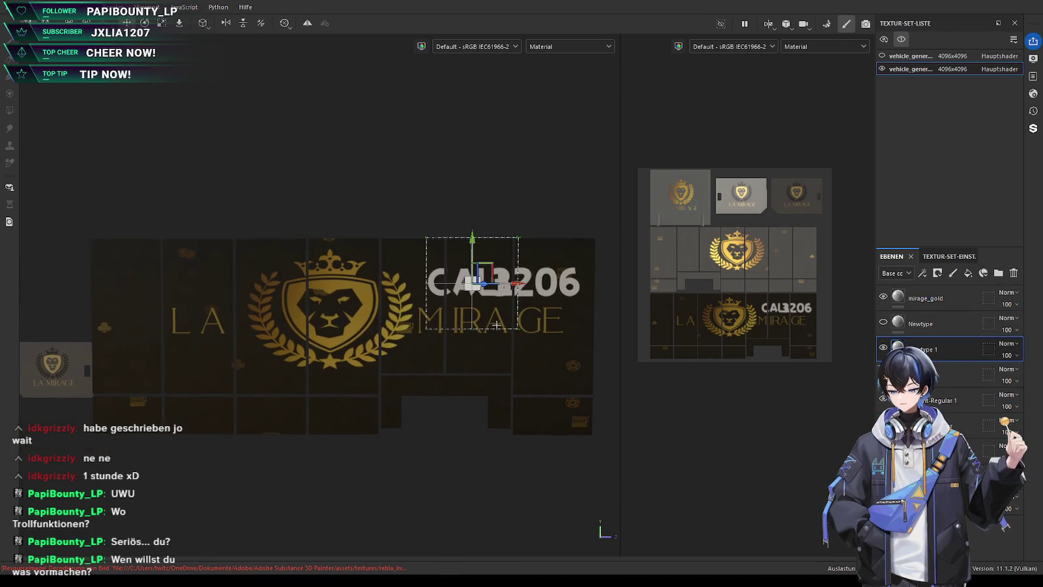
pyautogui.moveTo(472, 247)
pyautogui.mouseDown()
pyautogui.moveTo(223, 394)
pyautogui.moveTo(247, 406)
pyautogui.moveTo(267, 372)
pyautogui.moveTo(261, 378)
pyautogui.mouseUp()
pyautogui.scroll(3, 247, 407)
pyautogui.scroll(2, 275, 392)
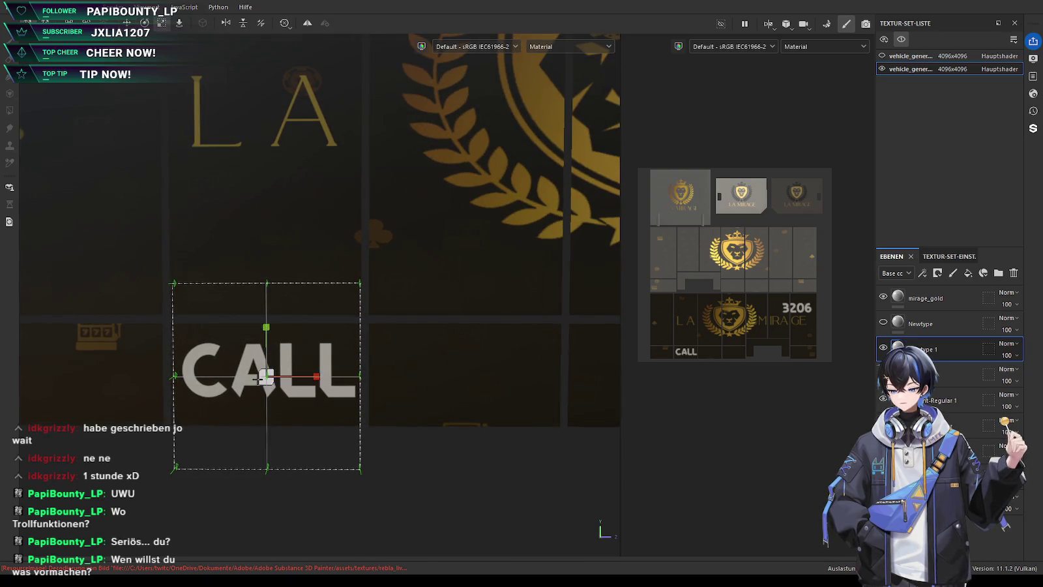
pyautogui.scroll(-2, 301, 376)
# Move 3206 to sit right after CALL, nudging it slightly right
pyautogui.moveTo(454, 406)
pyautogui.mouseDown(button='middle')
pyautogui.moveTo(323, 407)
pyautogui.moveTo(408, 397)
pyautogui.mouseUp(button='middle')
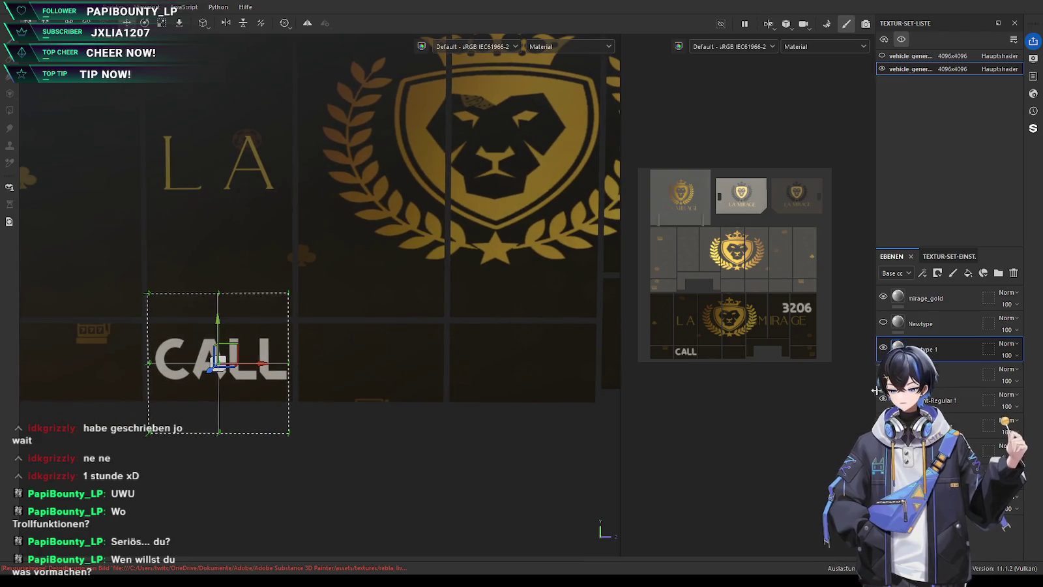
pyautogui.click(952, 379)
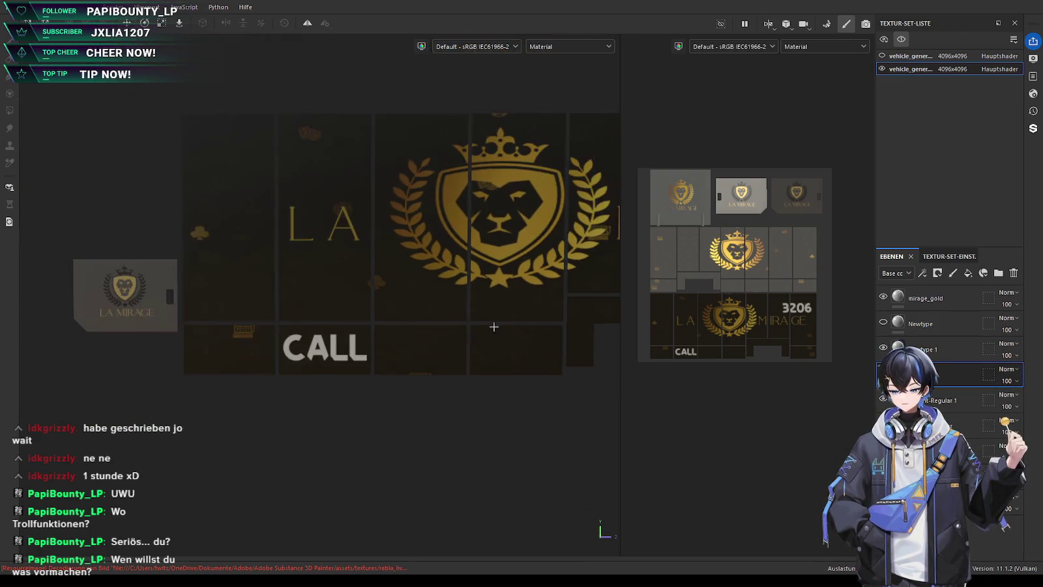
pyautogui.moveTo(541, 232); pyautogui.dragTo(301, 345)
pyautogui.scroll(5, 337, 334)
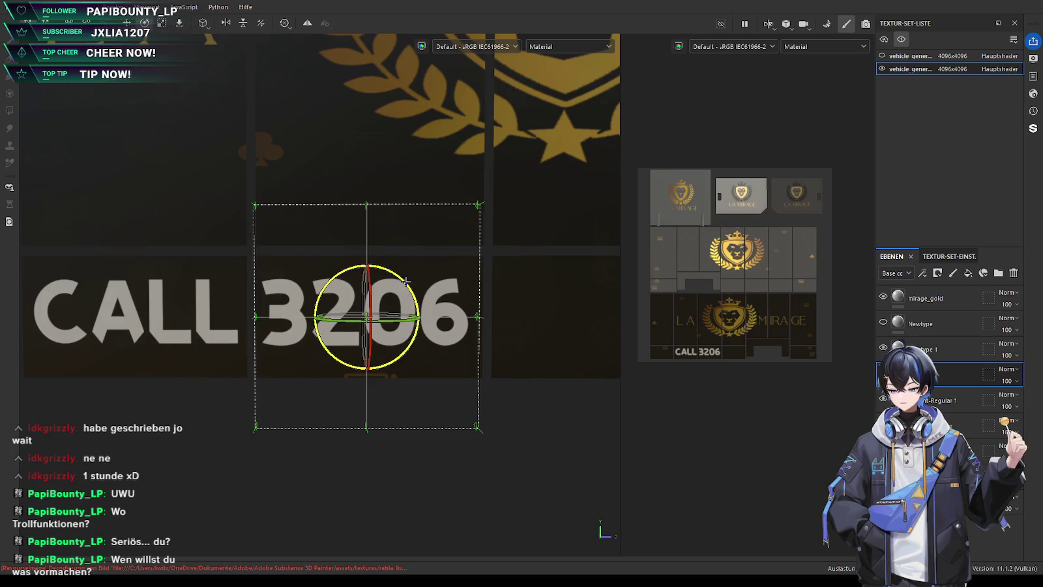
pyautogui.scroll(-3, 422, 353)
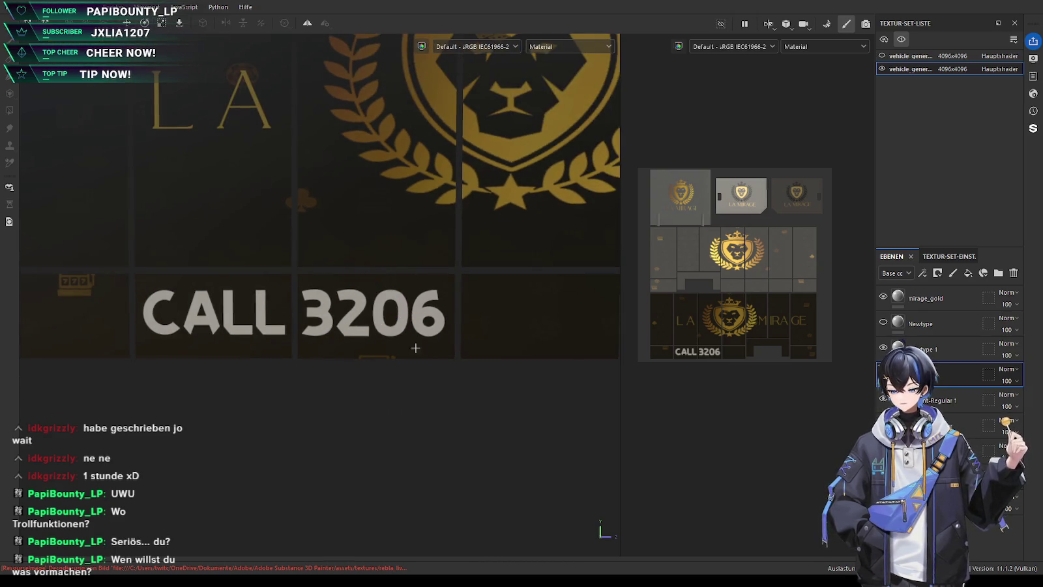
pyautogui.moveTo(415, 316); pyautogui.dragTo(420, 316)
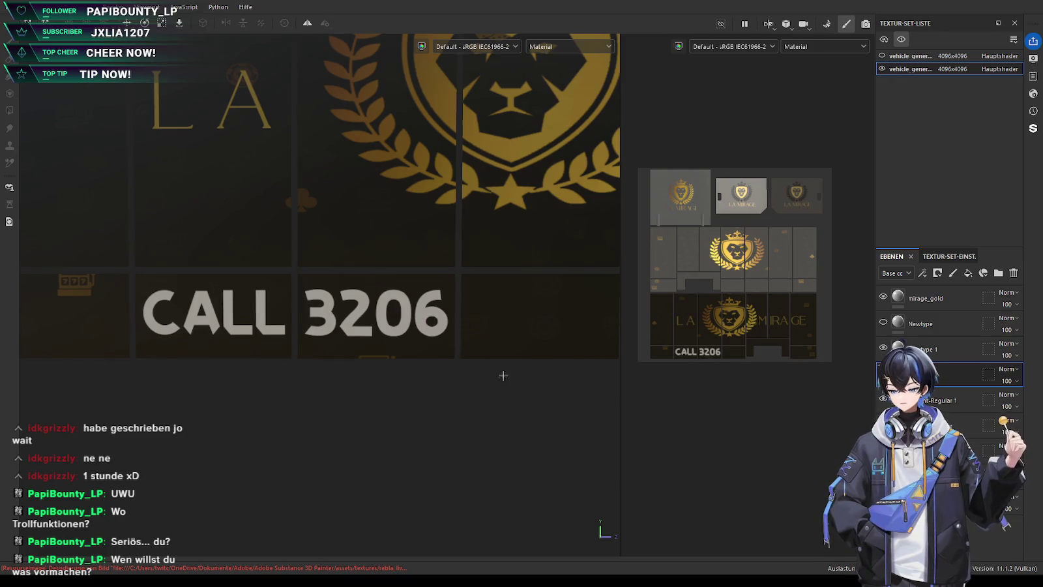
# Pan, zoom out and tilt the model to inspect the whole panel
pyautogui.scroll(-3, 420, 380)
pyautogui.moveTo(267, 385); pyautogui.dragTo(300, 379, button='middle')
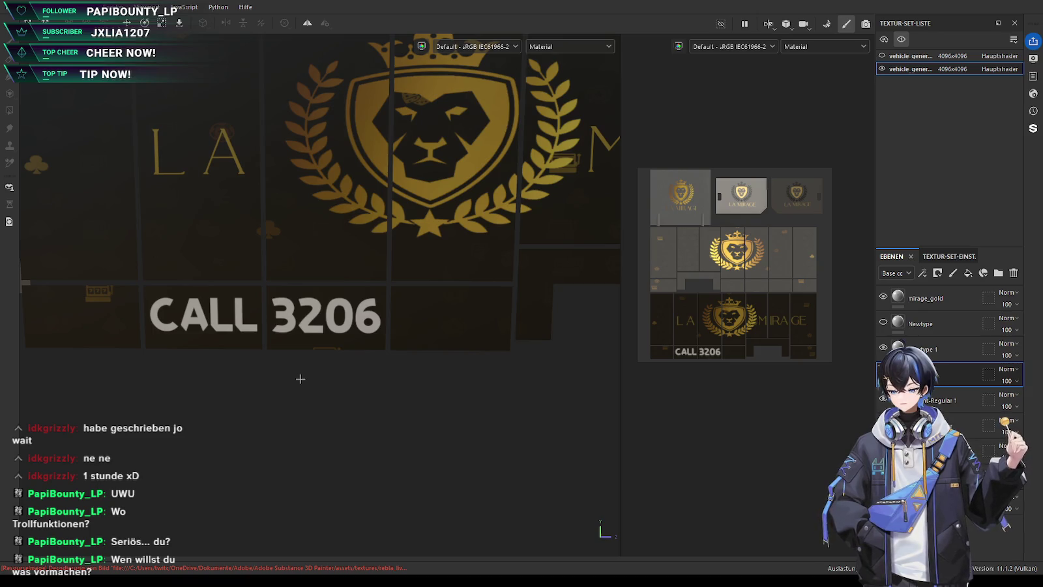
pyautogui.moveTo(301, 379); pyautogui.dragTo(376, 380, button='middle')
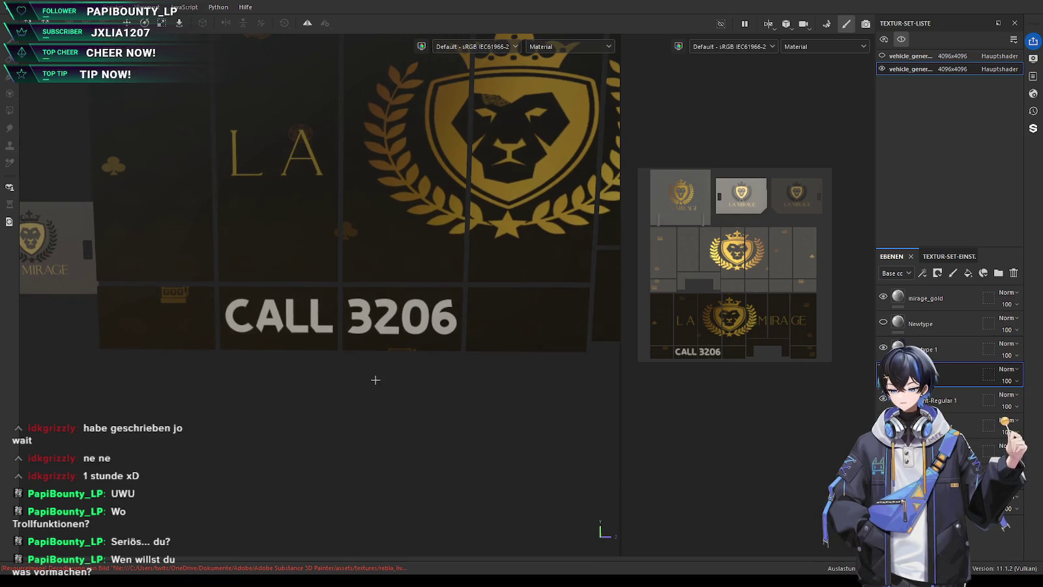
pyautogui.scroll(-1, 375, 381)
pyautogui.moveTo(384, 361); pyautogui.dragTo(328, 363, button='middle')
pyautogui.scroll(-1, 328, 363)
pyautogui.scroll(-2, 309, 379)
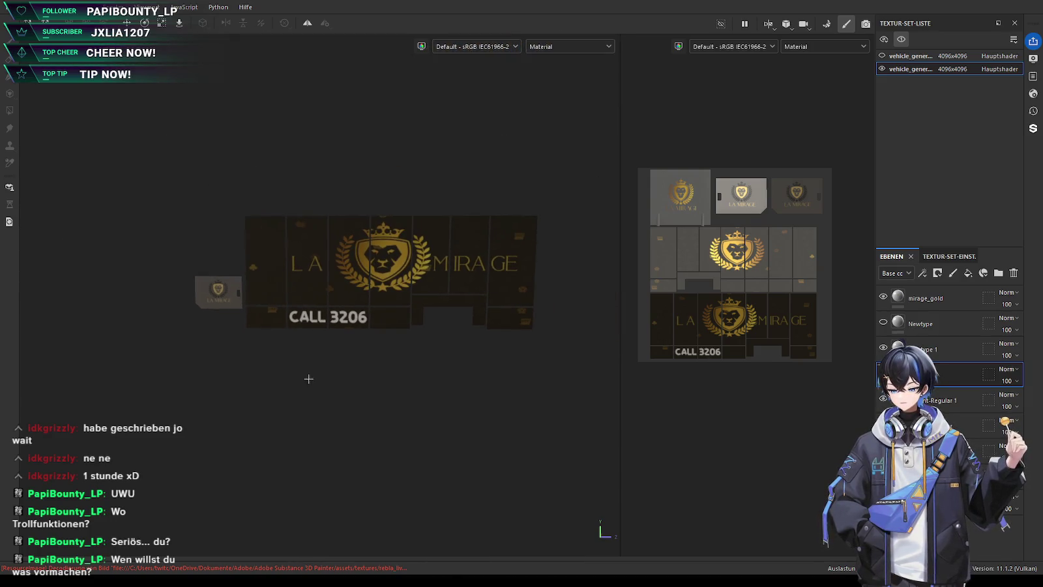
pyautogui.moveTo(308, 381)
pyautogui.keyDown('alt'); pyautogui.mouseDown()
pyautogui.moveTo(249, 404)
pyautogui.moveTo(274, 384)
pyautogui.mouseUp(); pyautogui.keyUp('alt')
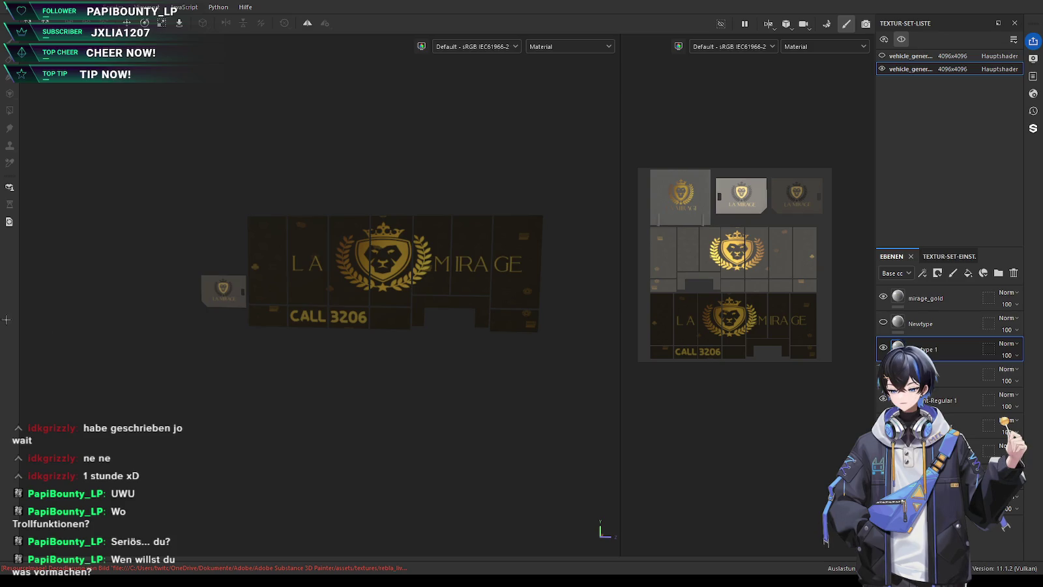
pyautogui.scroll(3, 370, 398)
pyautogui.keyDown('alt'); pyautogui.moveTo(391, 424); pyautogui.dragTo(254, 406); pyautogui.keyUp('alt')
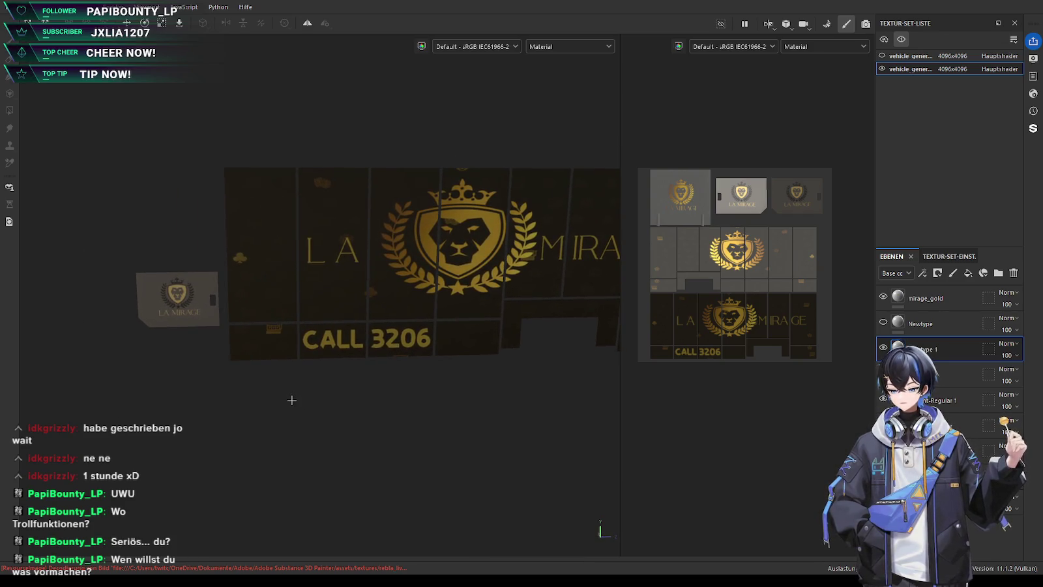
pyautogui.click(281, 401)
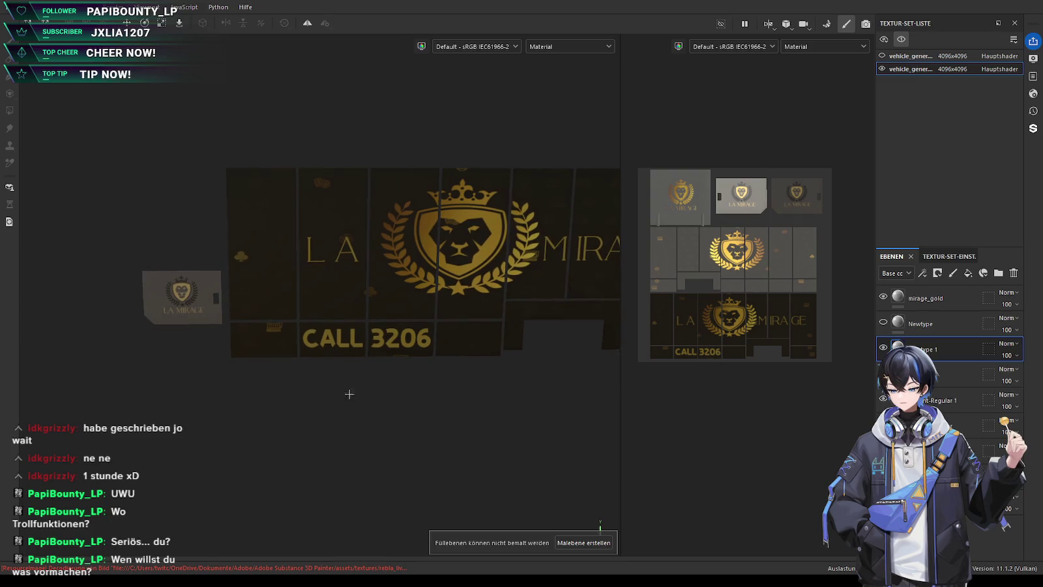
pyautogui.keyDown('alt'); pyautogui.moveTo(350, 394); pyautogui.dragTo(321, 379); pyautogui.keyUp('alt')
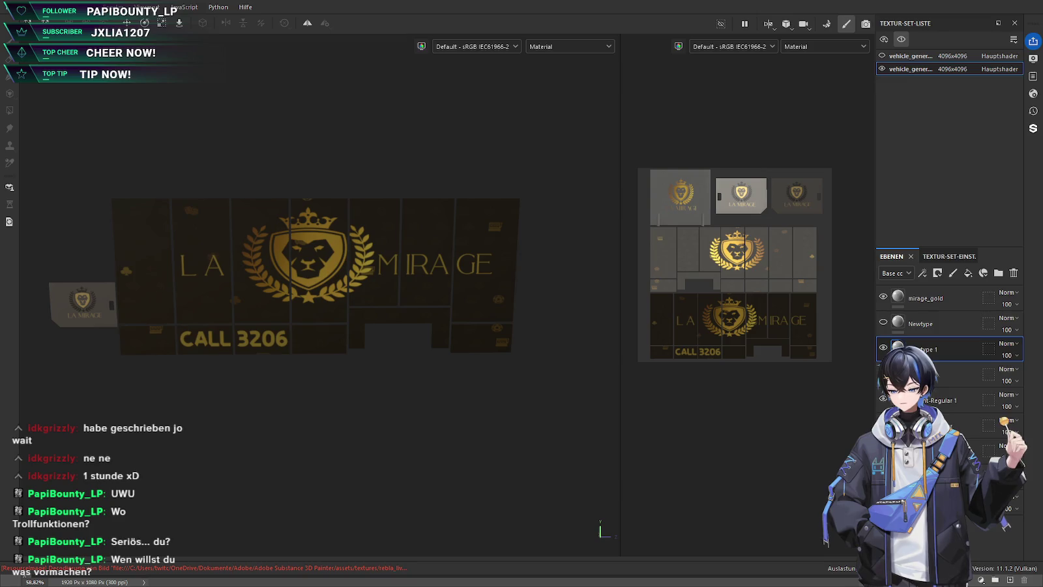
pyautogui.scroll(2, 170, 304)
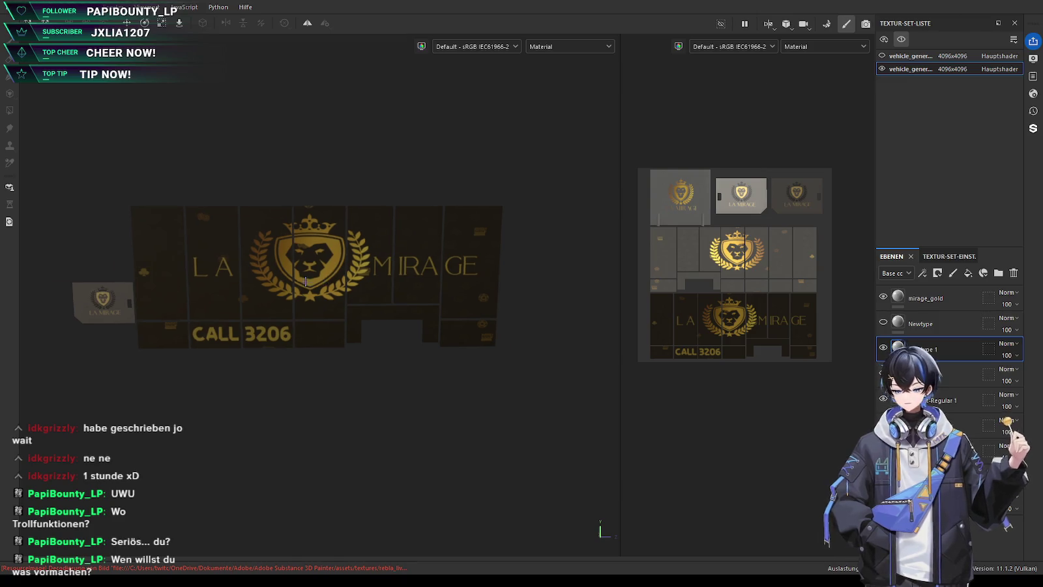
# Zoom onto the LA MIRAGE card and drop a dark background material onto it, shifting it right
pyautogui.scroll(2, 170, 303)
pyautogui.scroll(2, 170, 304)
pyautogui.moveTo(170, 303); pyautogui.dragTo(215, 254, button='middle')
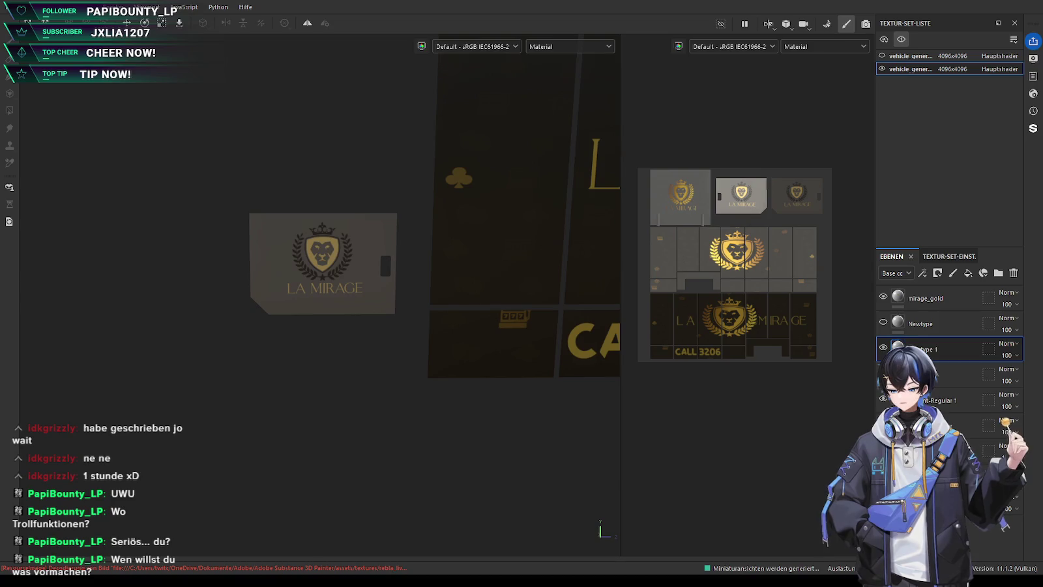
pyautogui.moveTo(326, 292); pyautogui.dragTo(337, 287)
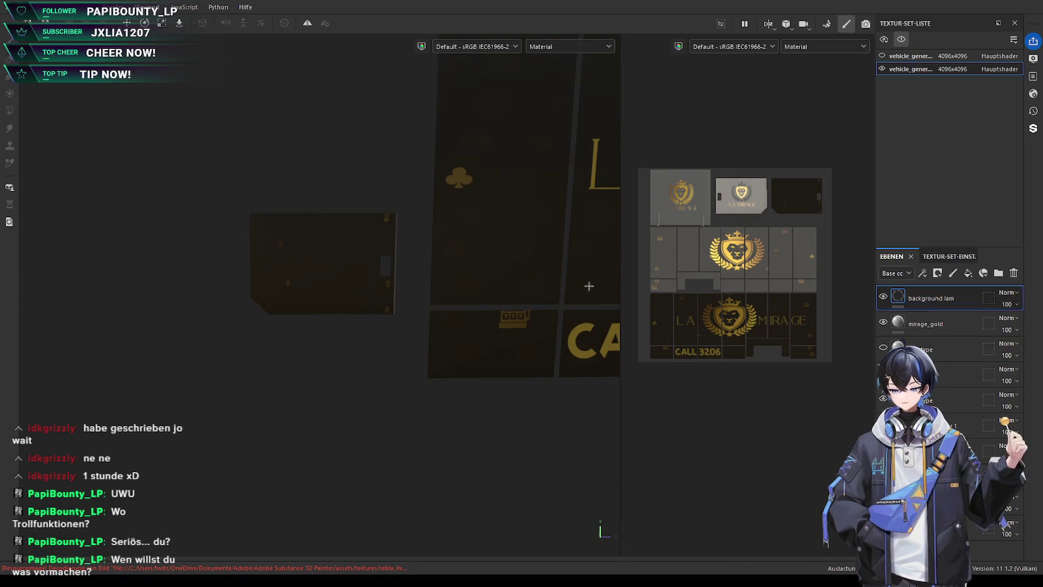
pyautogui.scroll(2, 385, 263)
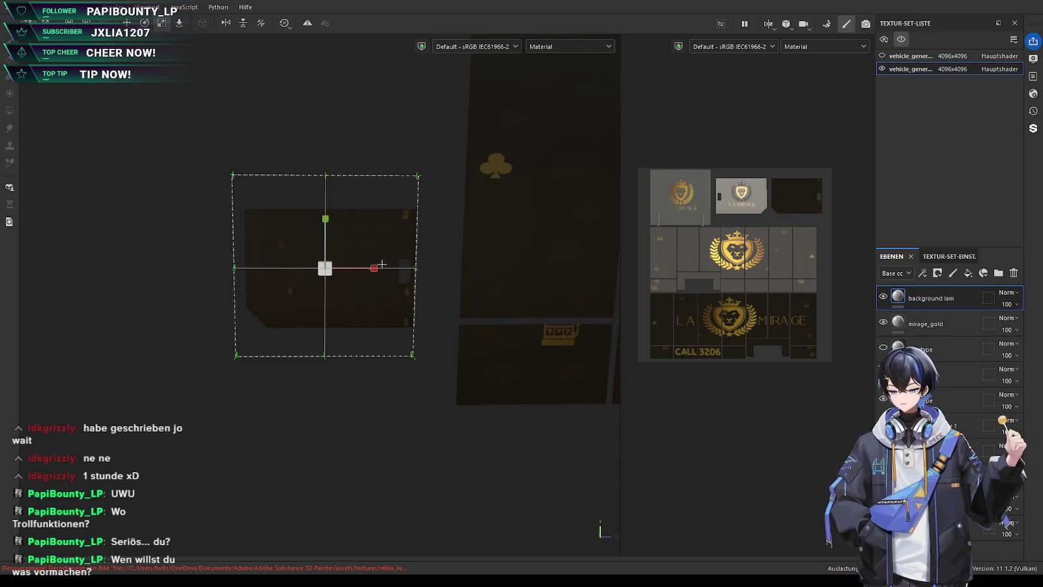
pyautogui.moveTo(352, 269)
pyautogui.mouseDown()
pyautogui.moveTo(361, 271)
pyautogui.moveTo(310, 281)
pyautogui.moveTo(366, 268)
pyautogui.moveTo(332, 269)
pyautogui.mouseUp()
pyautogui.press('w')
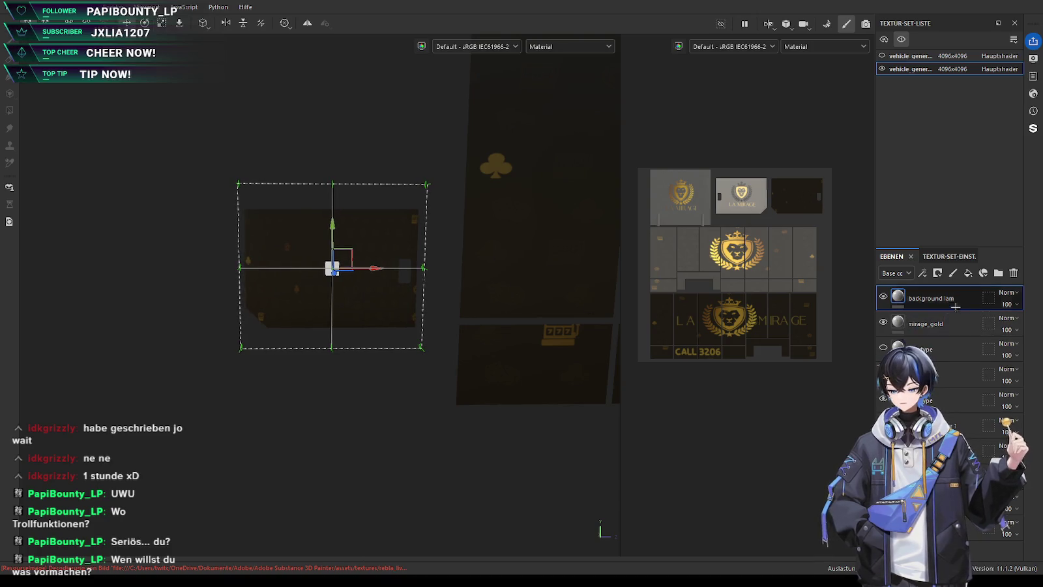
# Move the dark background layer below the logo, reselect layers and turn on mirror symmetry
pyautogui.press('Delete')
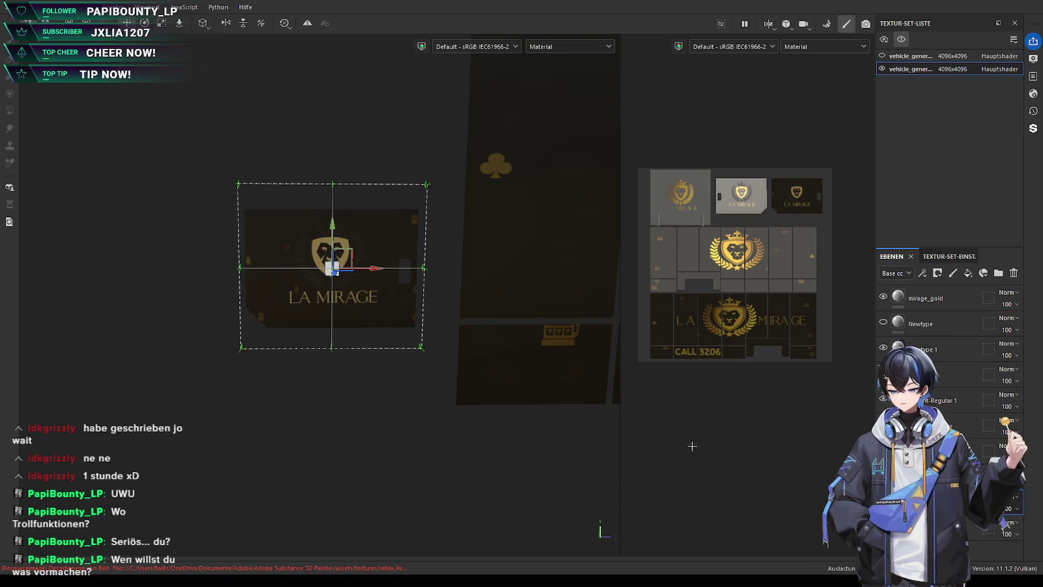
pyautogui.click(1005, 523)
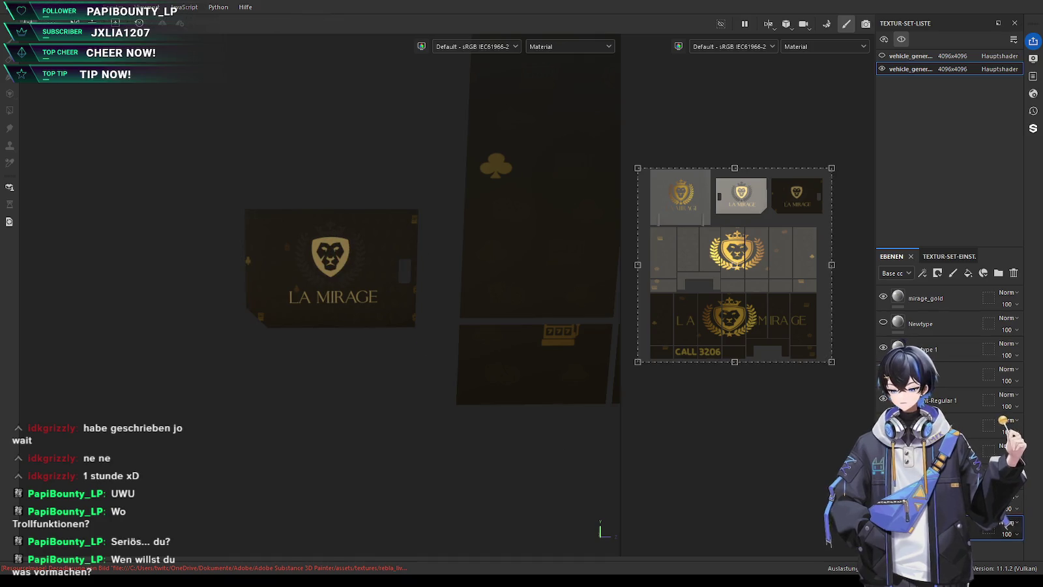
pyautogui.click(1005, 502)
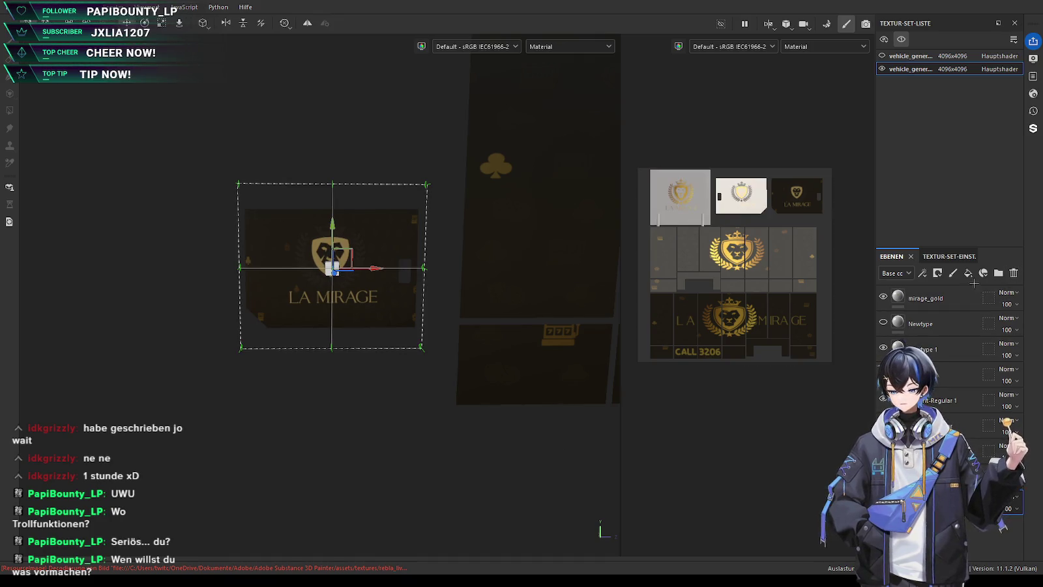
pyautogui.click(344, 407)
pyautogui.keyDown('alt'); pyautogui.moveTo(378, 445); pyautogui.dragTo(363, 418); pyautogui.keyUp('alt')
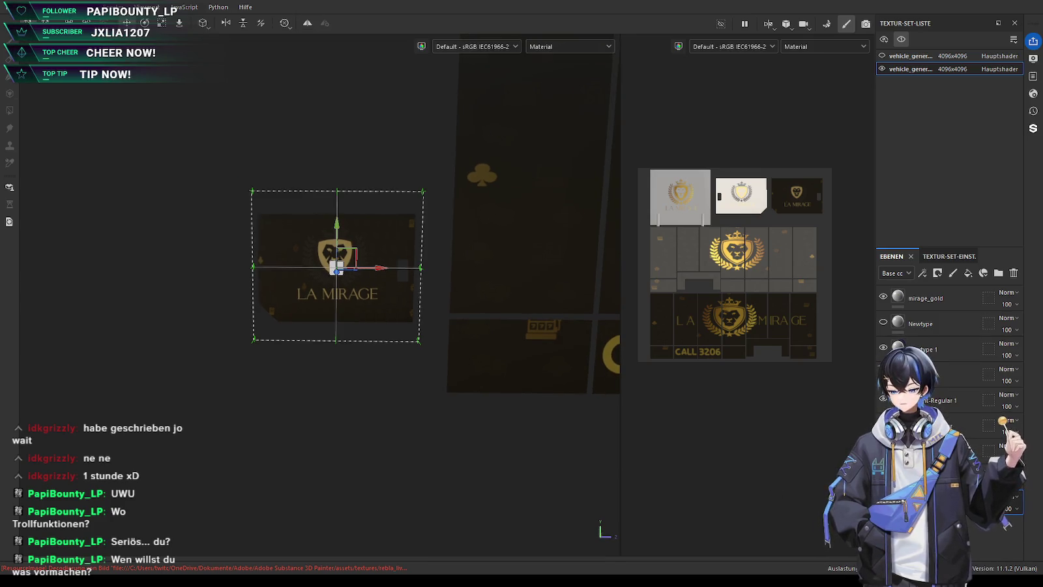
pyautogui.press('l')
pyautogui.moveTo(456, 293)
pyautogui.keyDown('alt'); pyautogui.mouseDown()
pyautogui.moveTo(578, 350)
pyautogui.moveTo(408, 420)
pyautogui.moveTo(537, 425)
pyautogui.moveTo(364, 425)
pyautogui.mouseUp(); pyautogui.keyUp('alt')
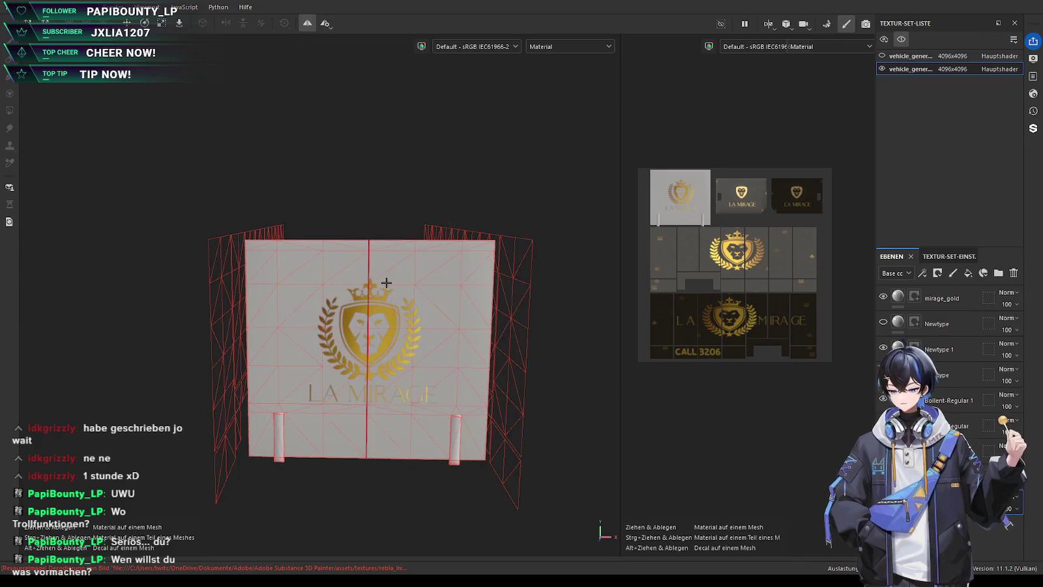
# Drop the dark background material on the card, scale it to fill the card, and place it below the logo layers
pyautogui.moveTo(367, 318); pyautogui.dragTo(390, 320)
pyautogui.moveTo(372, 268)
pyautogui.mouseDown()
pyautogui.moveTo(349, 337)
pyautogui.moveTo(471, 291)
pyautogui.mouseUp()
pyautogui.press('r')
pyautogui.moveTo(396, 346); pyautogui.dragTo(358, 347)
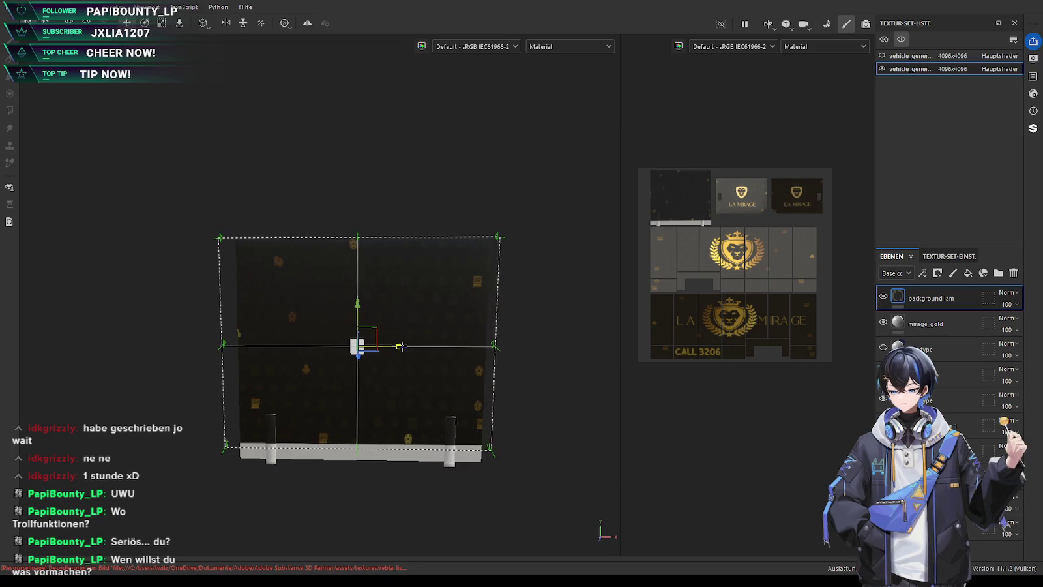
pyautogui.moveTo(359, 308); pyautogui.dragTo(360, 309)
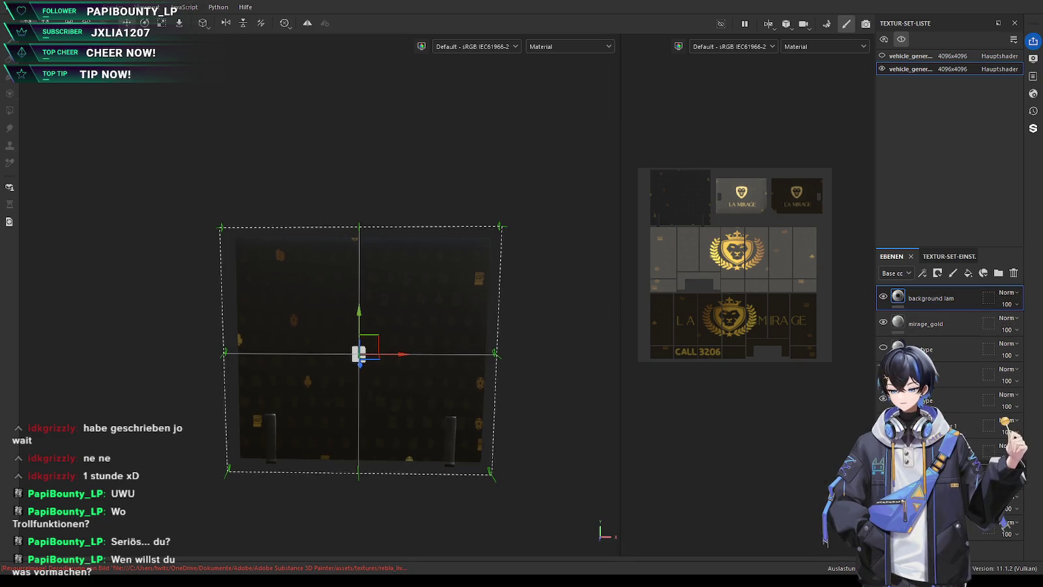
pyautogui.press('Delete')
pyautogui.moveTo(546, 438)
pyautogui.keyDown('alt'); pyautogui.mouseDown()
pyautogui.moveTo(502, 424)
pyautogui.moveTo(531, 449)
pyautogui.moveTo(559, 426)
pyautogui.moveTo(583, 436)
pyautogui.moveTo(284, 403)
pyautogui.moveTo(242, 453)
pyautogui.moveTo(409, 352)
pyautogui.mouseUp(); pyautogui.keyUp('alt')
pyautogui.scroll(3, 409, 352)
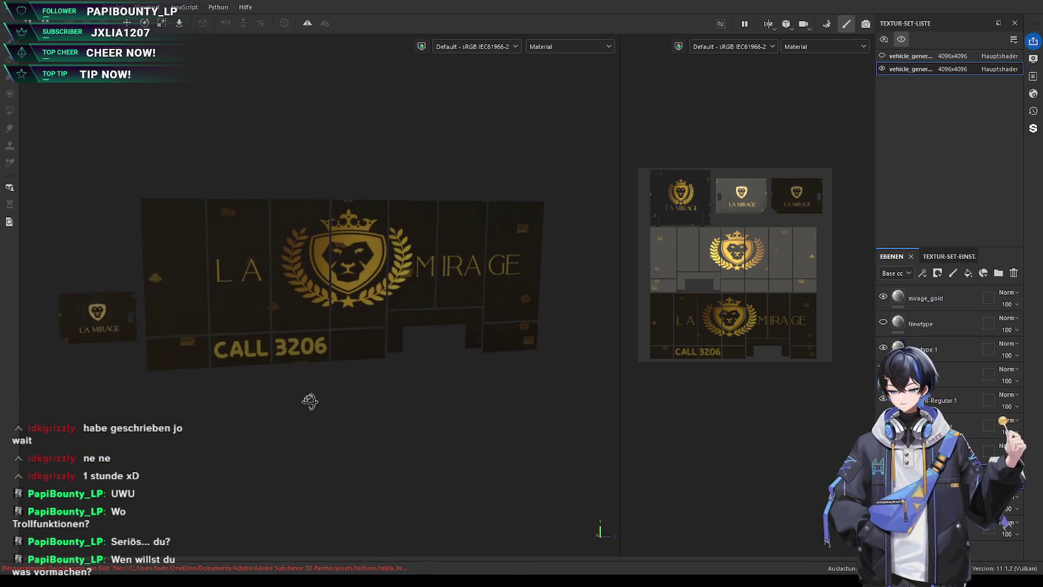
pyautogui.scroll(-3, 317, 391)
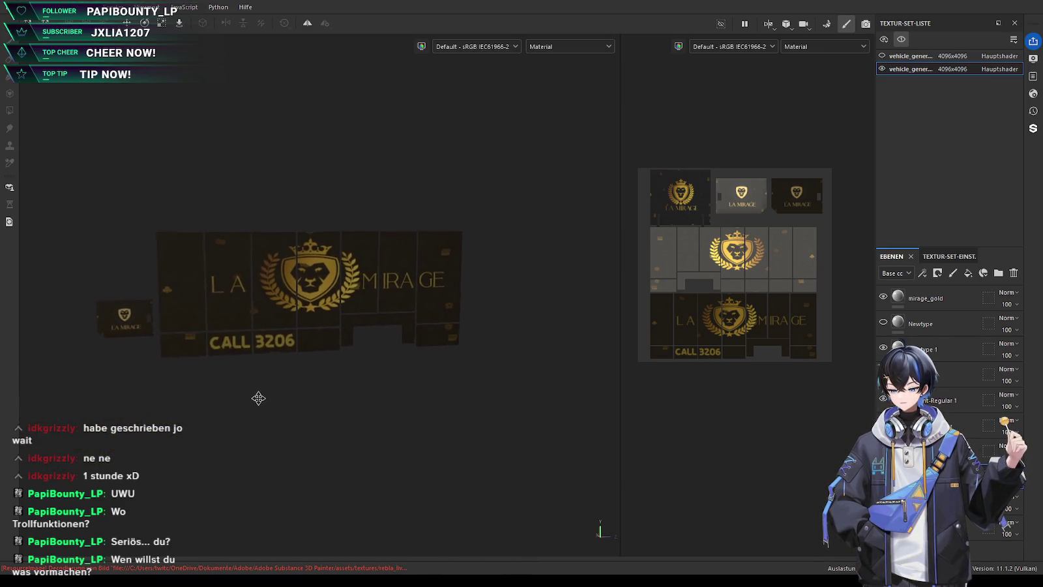
pyautogui.moveTo(208, 394); pyautogui.dragTo(242, 401, button='middle')
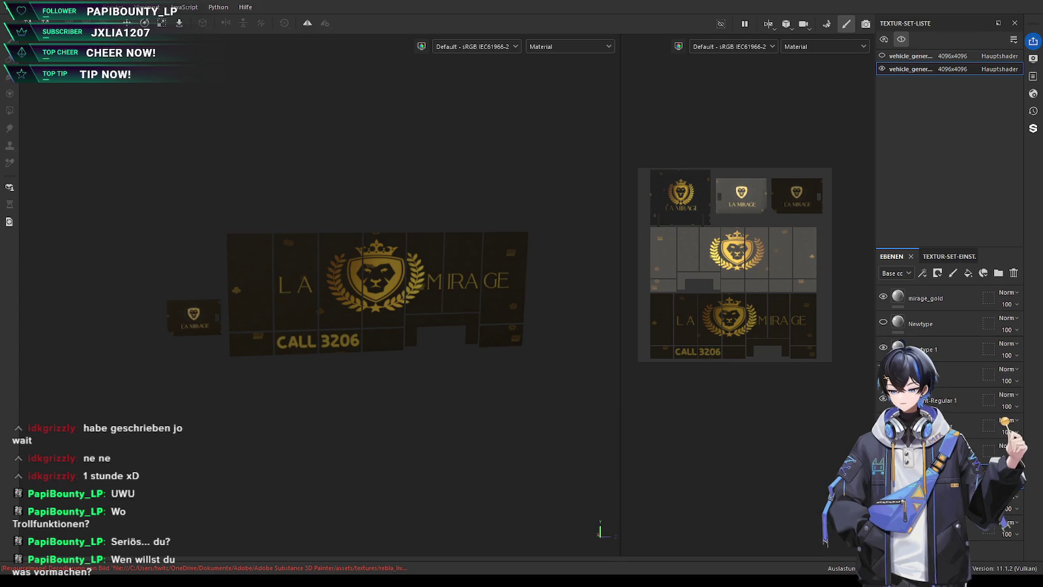
pyautogui.keyDown('alt'); pyautogui.moveTo(378, 294); pyautogui.dragTo(401, 321); pyautogui.keyUp('alt')
pyautogui.scroll(2, 316, 339)
pyautogui.moveTo(316, 339); pyautogui.dragTo(350, 323, button='middle')
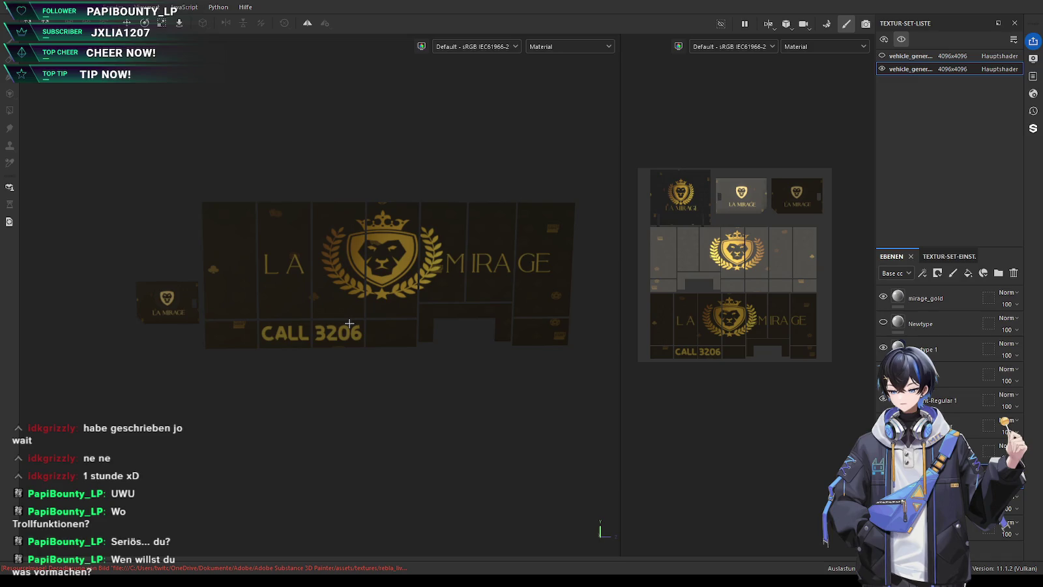
pyautogui.moveTo(344, 369)
pyautogui.keyDown('alt'); pyautogui.mouseDown()
pyautogui.moveTo(330, 383)
pyautogui.moveTo(417, 372)
pyautogui.moveTo(305, 375)
pyautogui.moveTo(355, 385)
pyautogui.moveTo(203, 372)
pyautogui.moveTo(171, 384)
pyautogui.moveTo(507, 389)
pyautogui.moveTo(534, 274)
pyautogui.moveTo(333, 304)
pyautogui.mouseUp(); pyautogui.keyUp('alt')
pyautogui.click(944, 372)
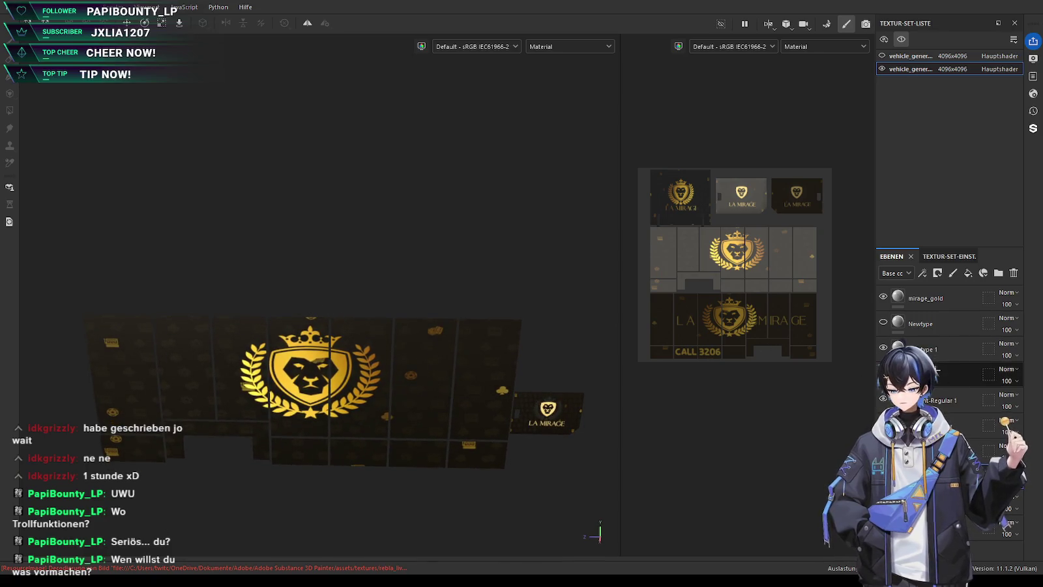
# Select the Newtype text layer and shift the slogan text block slightly right
pyautogui.click(942, 324)
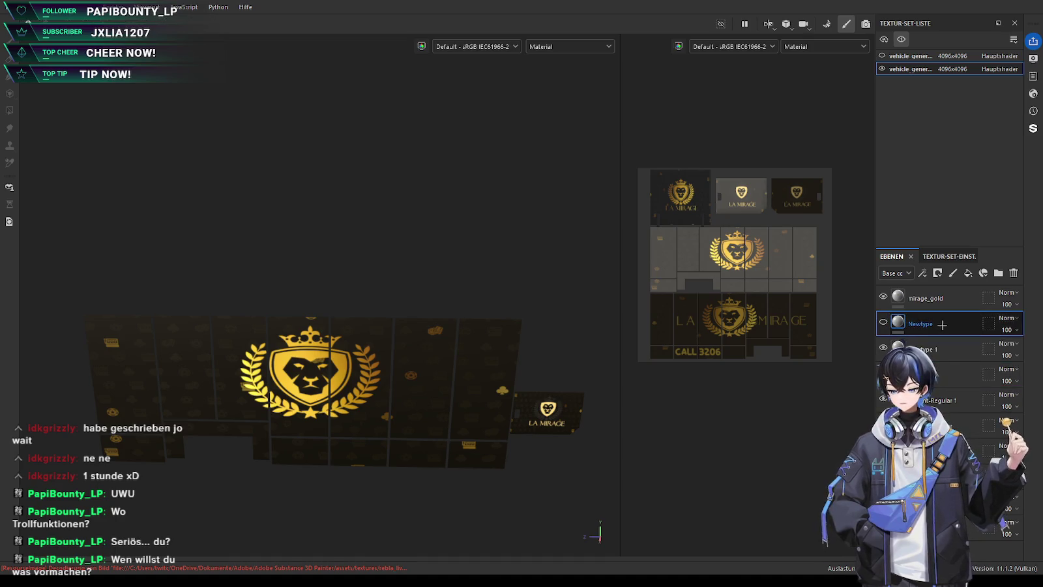
pyautogui.moveTo(279, 375)
pyautogui.keyDown('alt'); pyautogui.mouseDown()
pyautogui.moveTo(415, 325)
pyautogui.moveTo(324, 264)
pyautogui.moveTo(328, 393)
pyautogui.moveTo(334, 351)
pyautogui.moveTo(335, 385)
pyautogui.mouseUp(); pyautogui.keyUp('alt')
pyautogui.scroll(2, 324, 264)
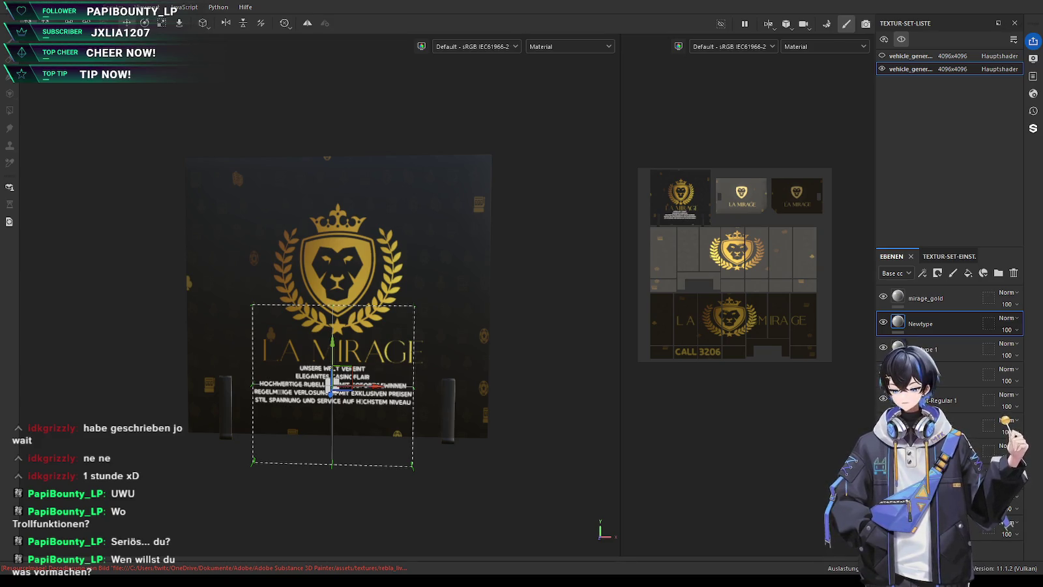
pyautogui.moveTo(333, 385); pyautogui.dragTo(334, 385)
pyautogui.scroll(3, 194, 384)
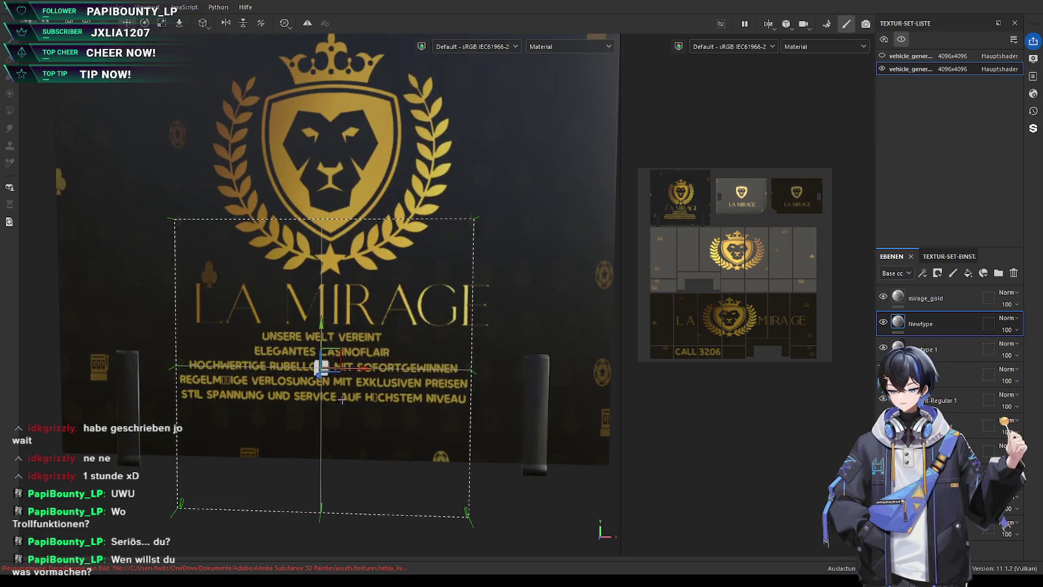
pyautogui.moveTo(357, 370); pyautogui.dragTo(360, 370)
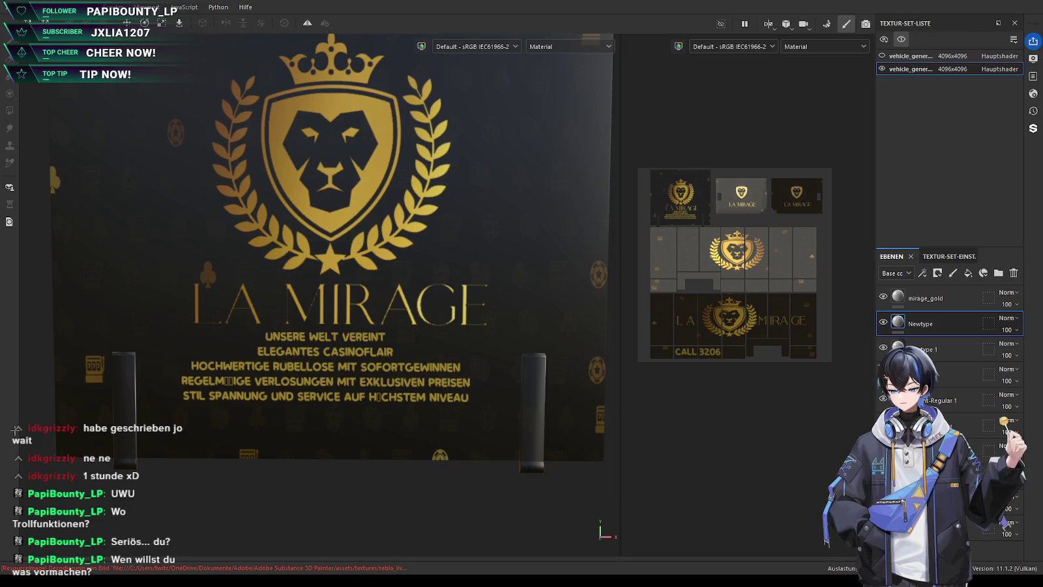
pyautogui.scroll(-3, 327, 424)
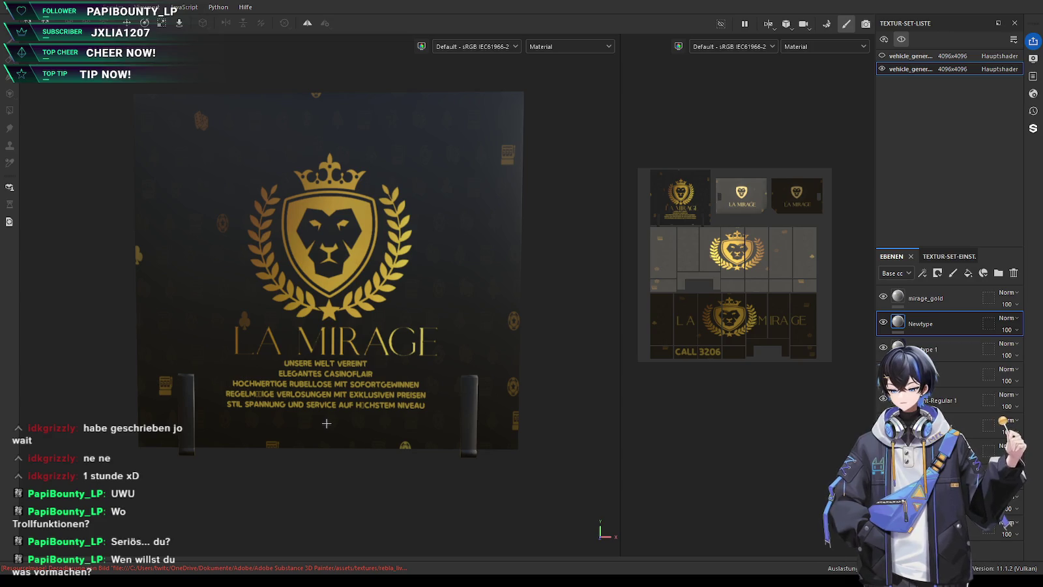
pyautogui.scroll(2, 327, 423)
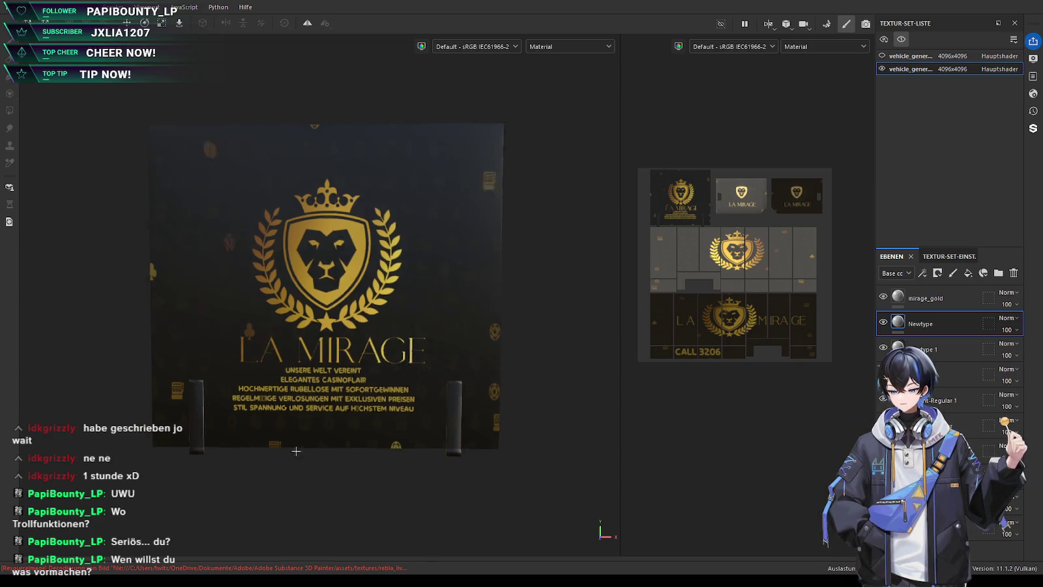
pyautogui.scroll(-2, 326, 423)
pyautogui.moveTo(327, 423)
pyautogui.keyDown('alt'); pyautogui.mouseDown()
pyautogui.moveTo(345, 468)
pyautogui.moveTo(338, 478)
pyautogui.moveTo(237, 496)
pyautogui.moveTo(234, 477)
pyautogui.mouseUp(); pyautogui.keyUp('alt')
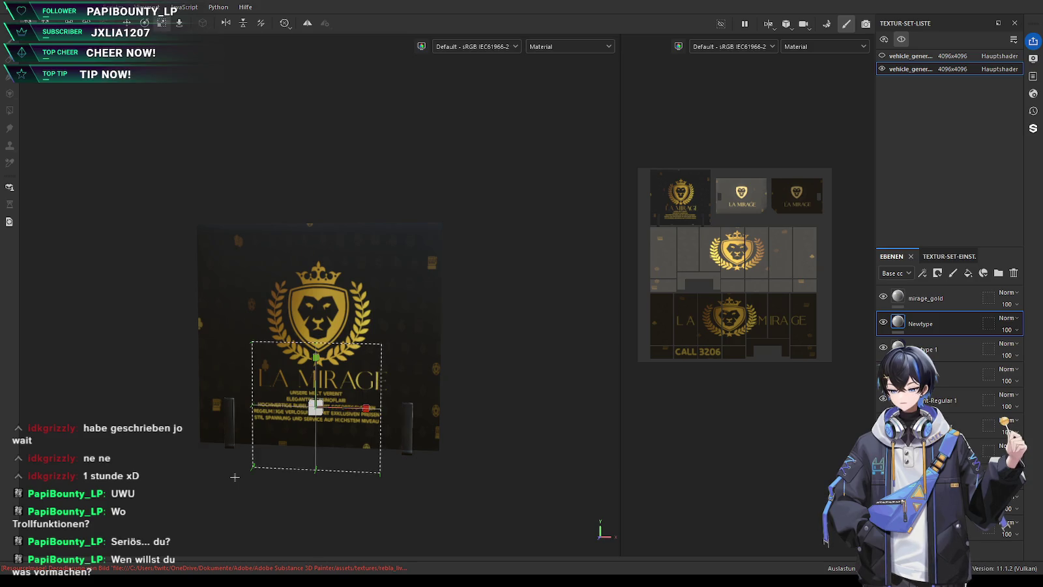
pyautogui.scroll(4, 299, 427)
# Narrow the slogan text horizontally, stretch it slightly taller, commit, and preview with the photoreal render
pyautogui.moveTo(343, 377)
pyautogui.mouseDown()
pyautogui.moveTo(388, 371)
pyautogui.moveTo(350, 378)
pyautogui.moveTo(385, 388)
pyautogui.mouseUp()
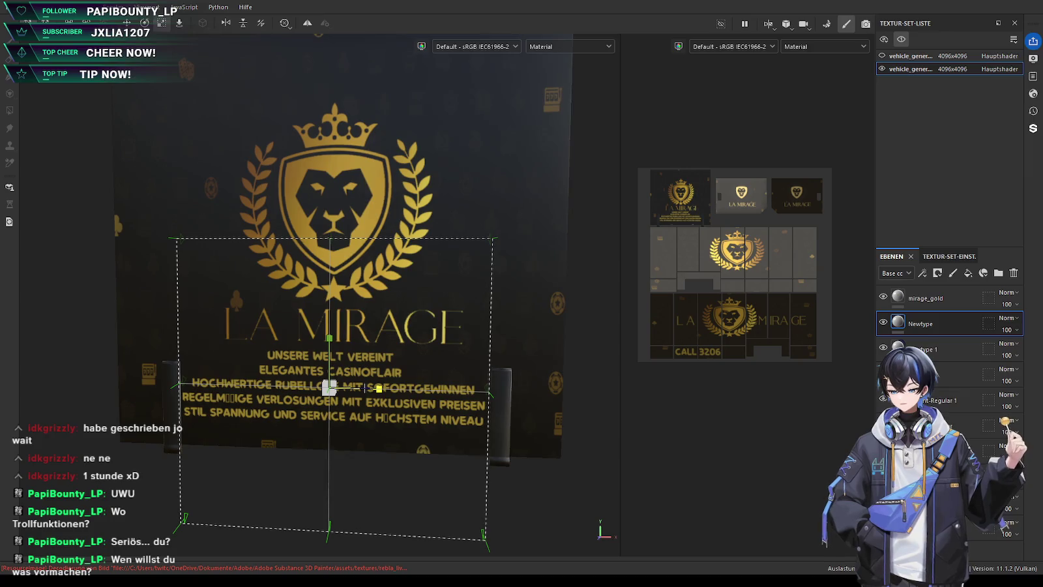
pyautogui.keyDown('alt'); pyautogui.moveTo(379, 388); pyautogui.dragTo(392, 444); pyautogui.keyUp('alt')
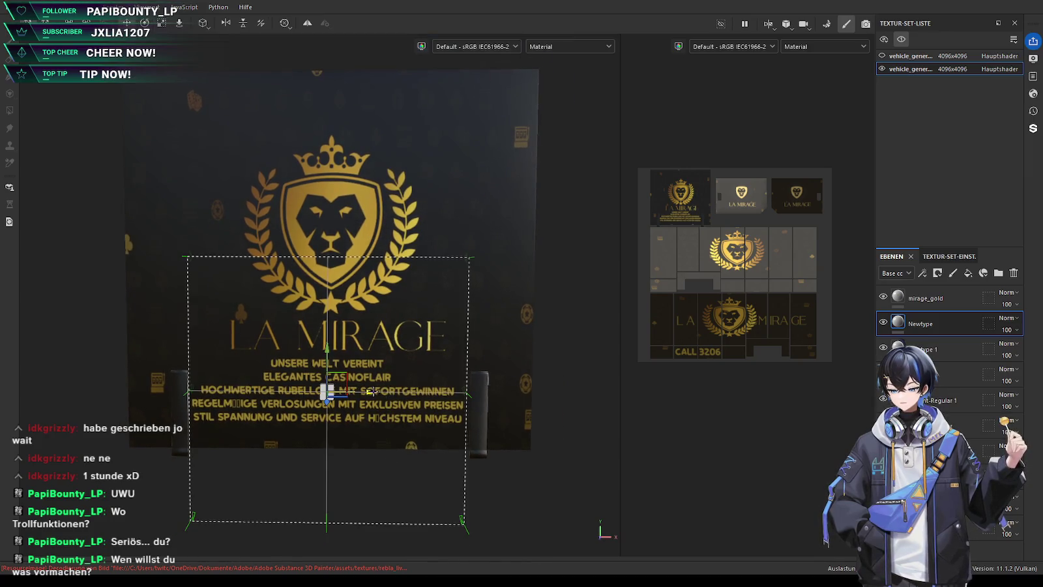
pyautogui.press('1')
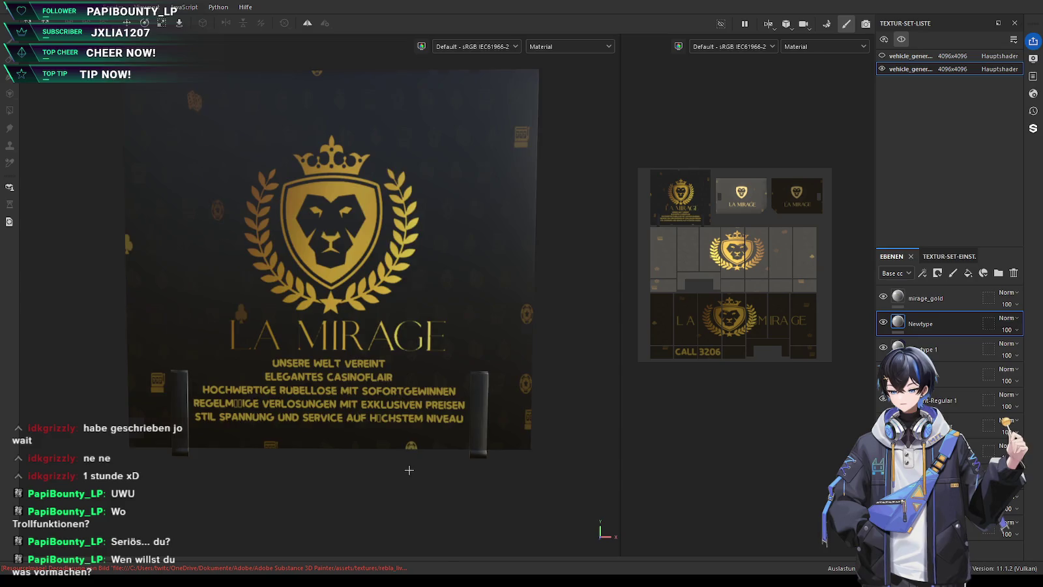
pyautogui.scroll(-3, 409, 469)
pyautogui.press('3')
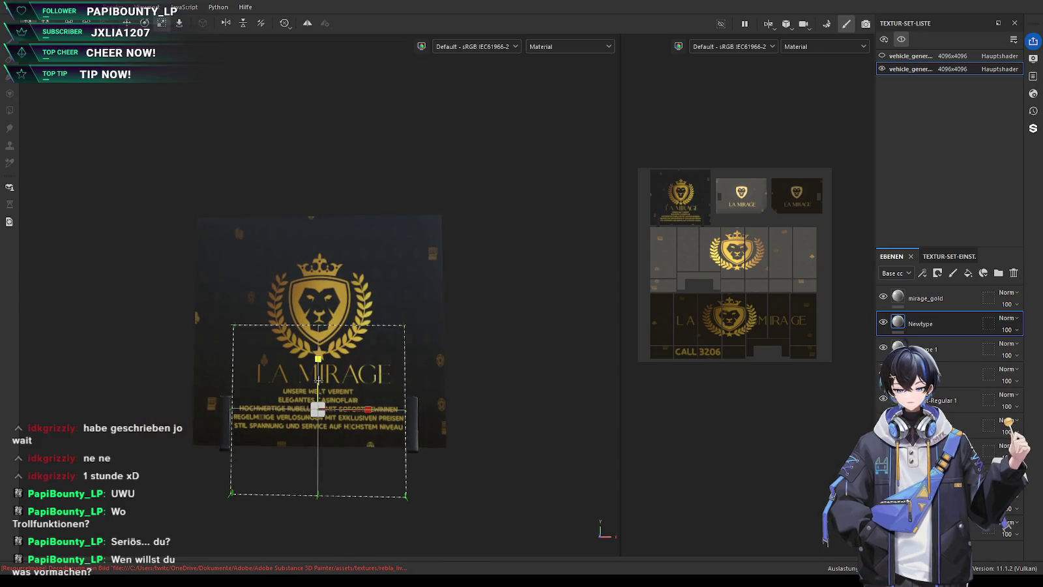
pyautogui.moveTo(318, 379); pyautogui.dragTo(317, 374)
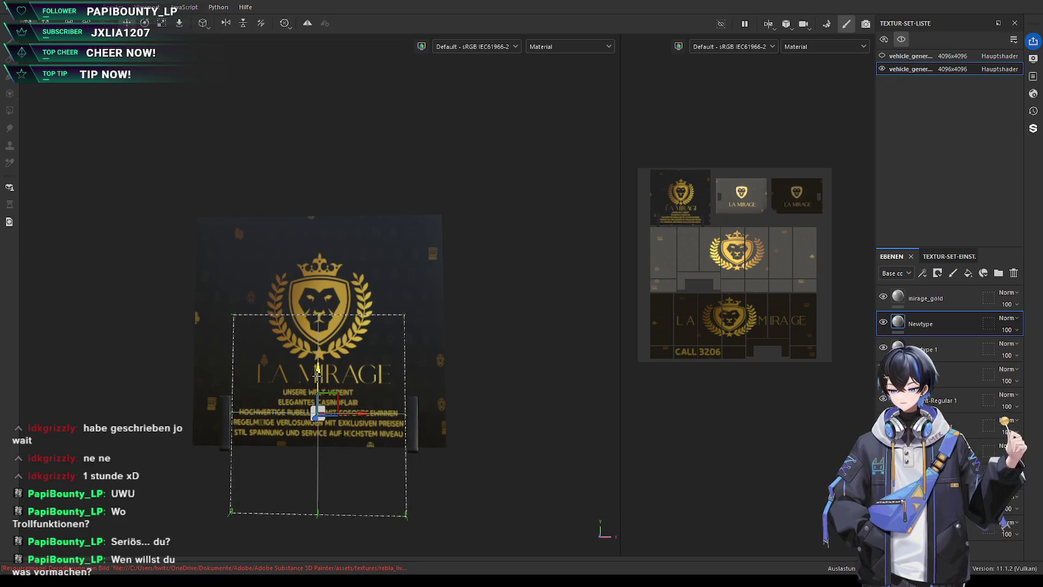
pyautogui.press('1')
pyautogui.moveTo(282, 512)
pyautogui.keyDown('alt'); pyautogui.mouseDown()
pyautogui.moveTo(326, 486)
pyautogui.moveTo(306, 489)
pyautogui.moveTo(384, 515)
pyautogui.moveTo(233, 478)
pyautogui.moveTo(289, 482)
pyautogui.moveTo(273, 478)
pyautogui.moveTo(273, 452)
pyautogui.moveTo(272, 482)
pyautogui.moveTo(261, 482)
pyautogui.mouseUp(); pyautogui.keyUp('alt')
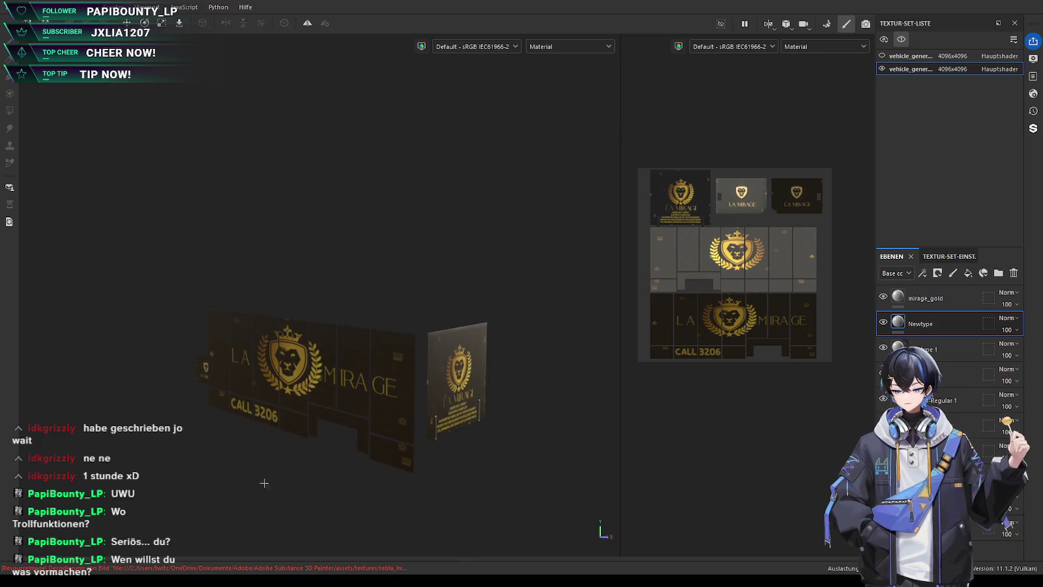
pyautogui.click(866, 24)
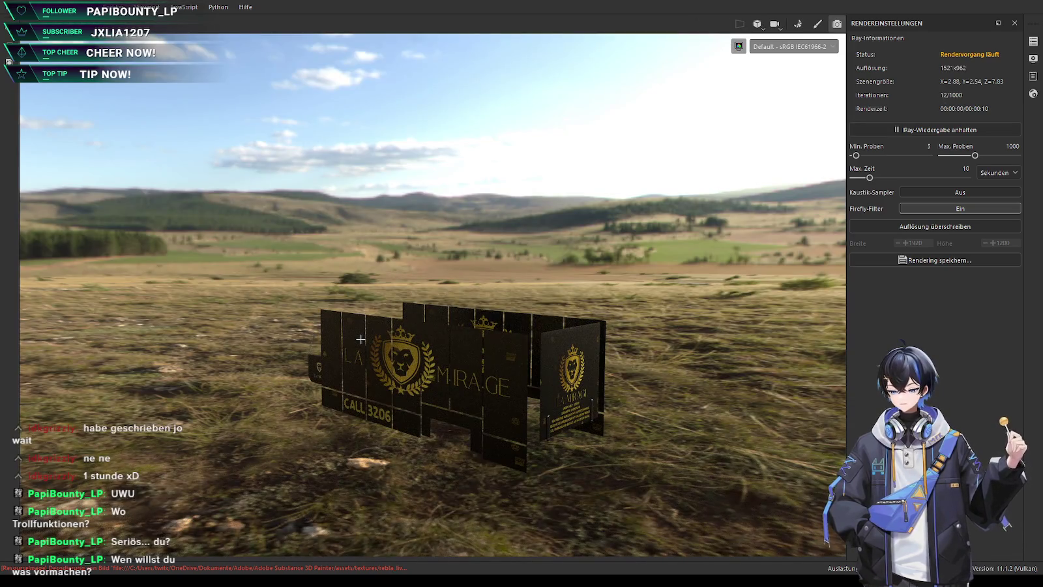
pyautogui.moveTo(489, 450)
pyautogui.keyDown('alt'); pyautogui.mouseDown()
pyautogui.moveTo(497, 431)
pyautogui.moveTo(470, 406)
pyautogui.moveTo(460, 442)
pyautogui.mouseUp(); pyautogui.keyUp('alt')
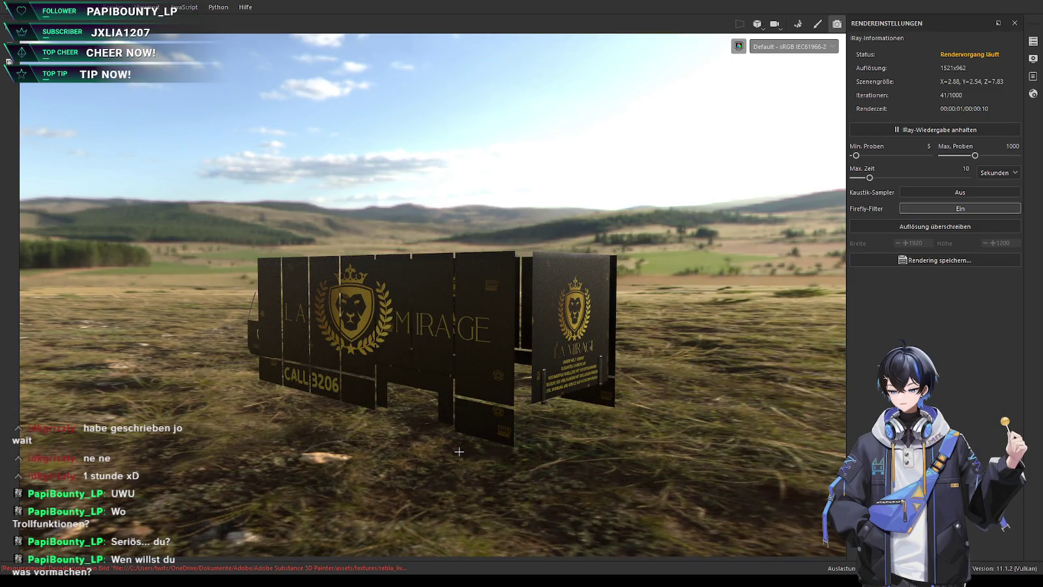
pyautogui.keyDown('alt'); pyautogui.moveTo(450, 458); pyautogui.dragTo(459, 459); pyautogui.keyUp('alt')
pyautogui.keyDown('alt'); pyautogui.moveTo(340, 442); pyautogui.dragTo(508, 423); pyautogui.keyUp('alt')
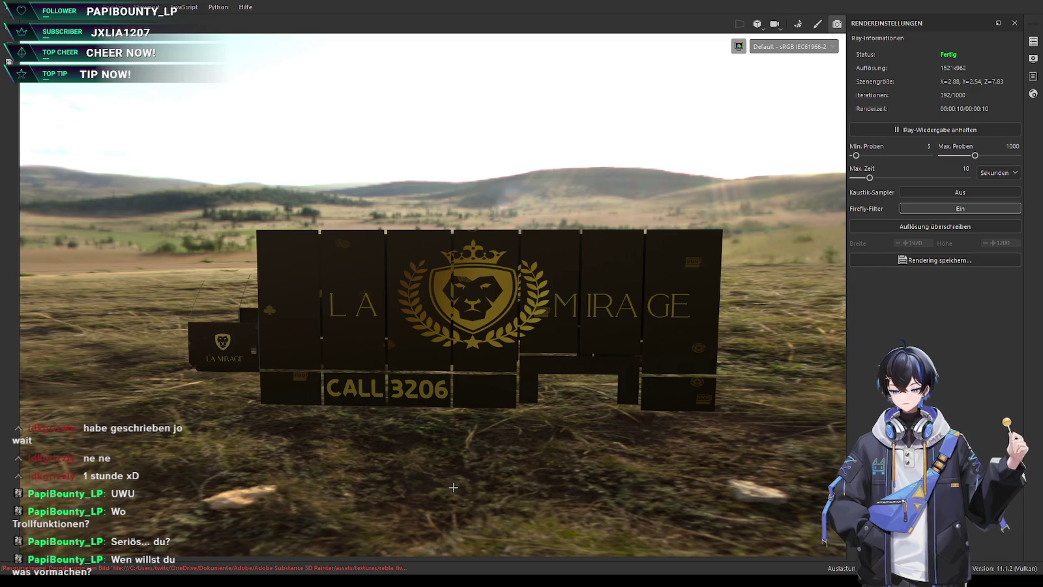
pyautogui.moveTo(453, 487); pyautogui.dragTo(473, 491)
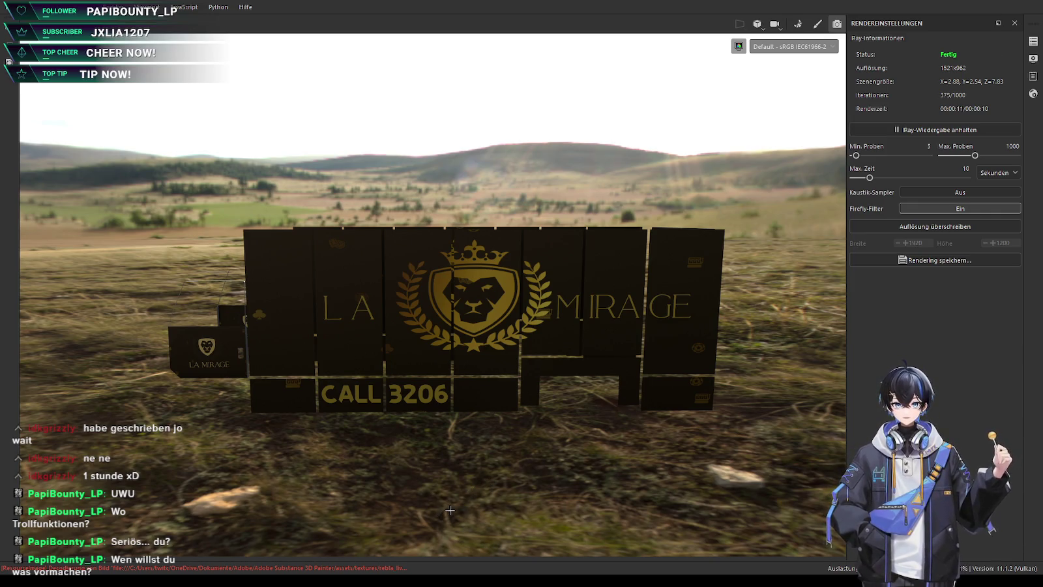
pyautogui.press('alt')
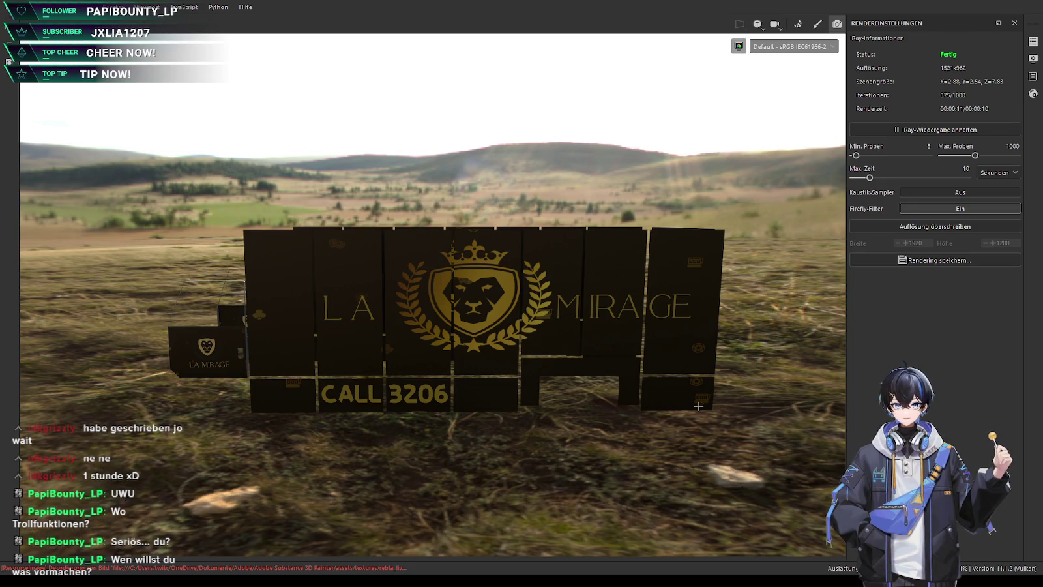
pyautogui.click(817, 25)
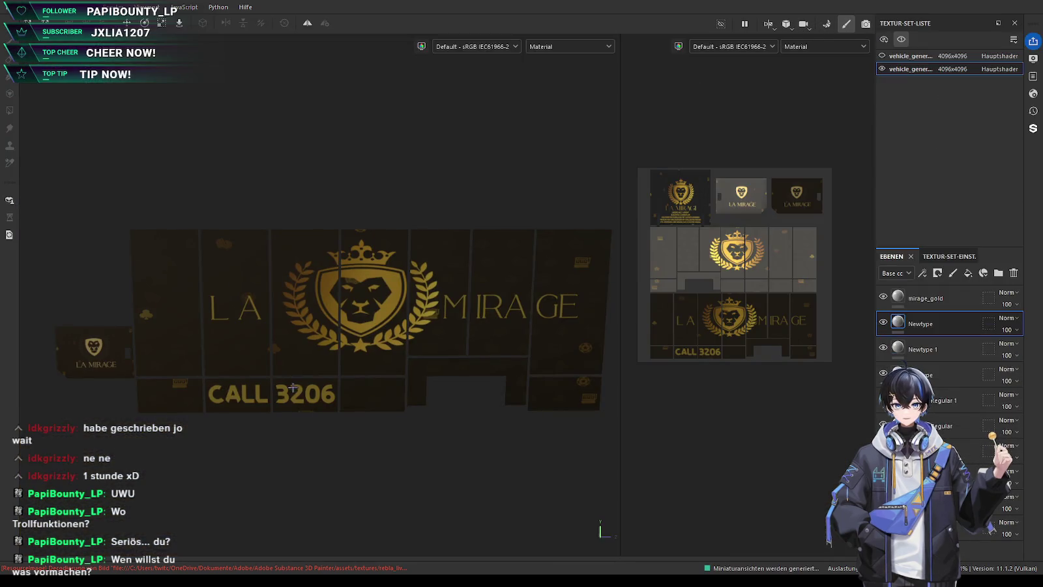
pyautogui.scroll(-2, 294, 387)
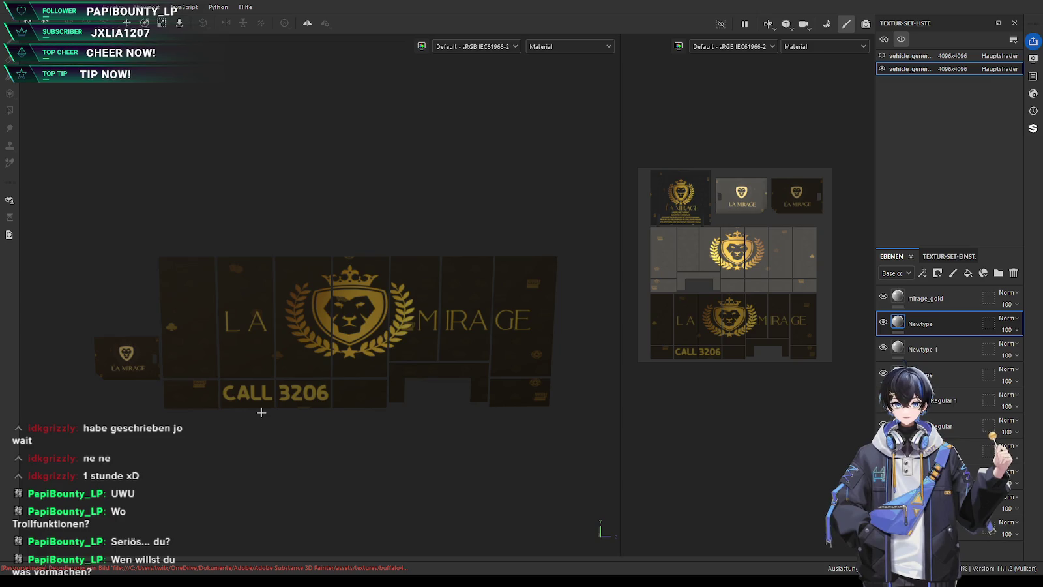
pyautogui.keyDown('alt'); pyautogui.moveTo(409, 431); pyautogui.dragTo(378, 442); pyautogui.keyUp('alt')
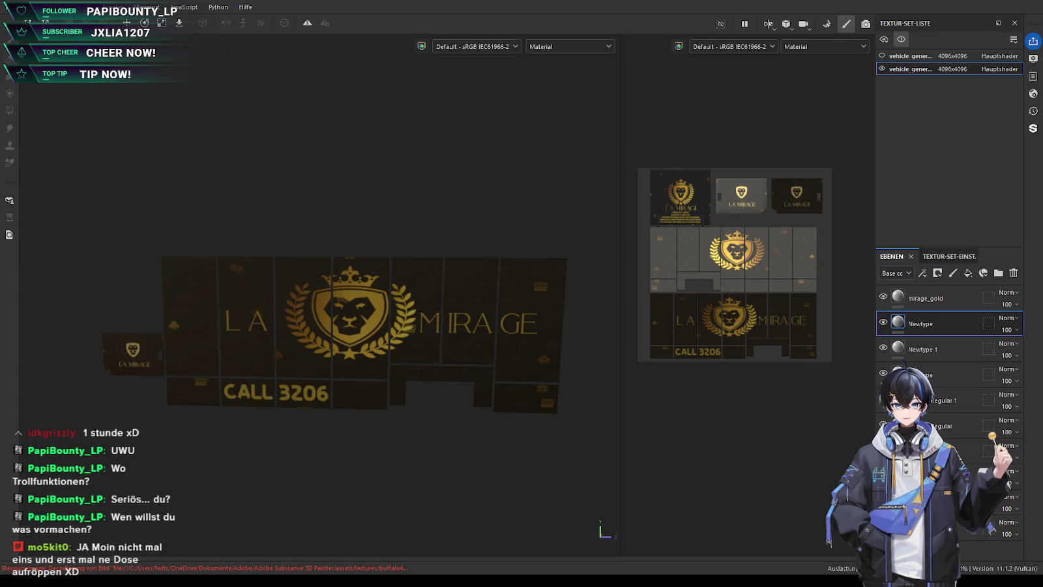
pyautogui.scroll(3, 217, 438)
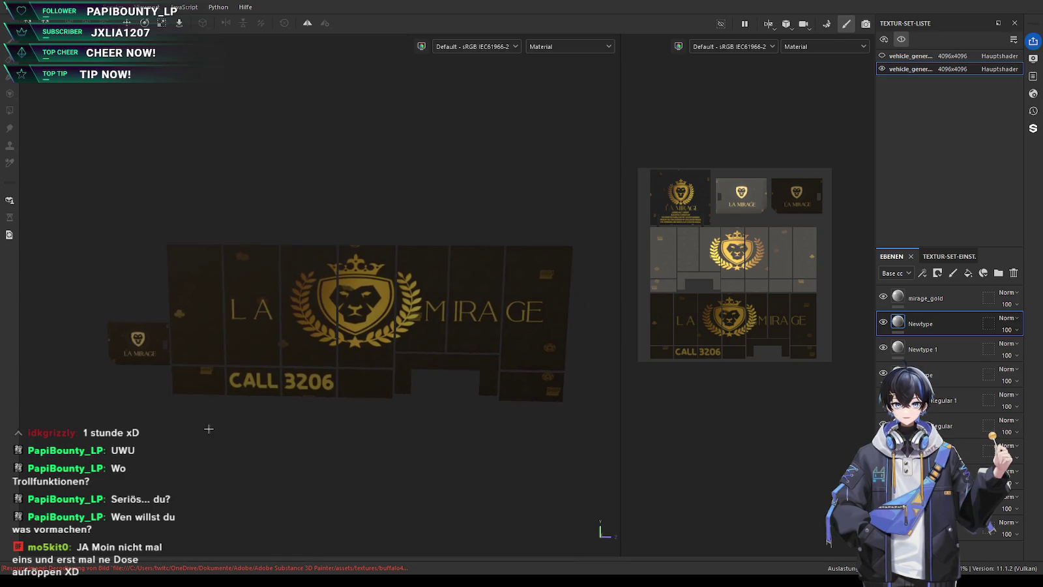
pyautogui.moveTo(228, 455)
pyautogui.keyDown('alt'); pyautogui.mouseDown()
pyautogui.moveTo(249, 433)
pyautogui.moveTo(200, 426)
pyautogui.moveTo(257, 436)
pyautogui.moveTo(240, 433)
pyautogui.mouseUp(); pyautogui.keyUp('alt')
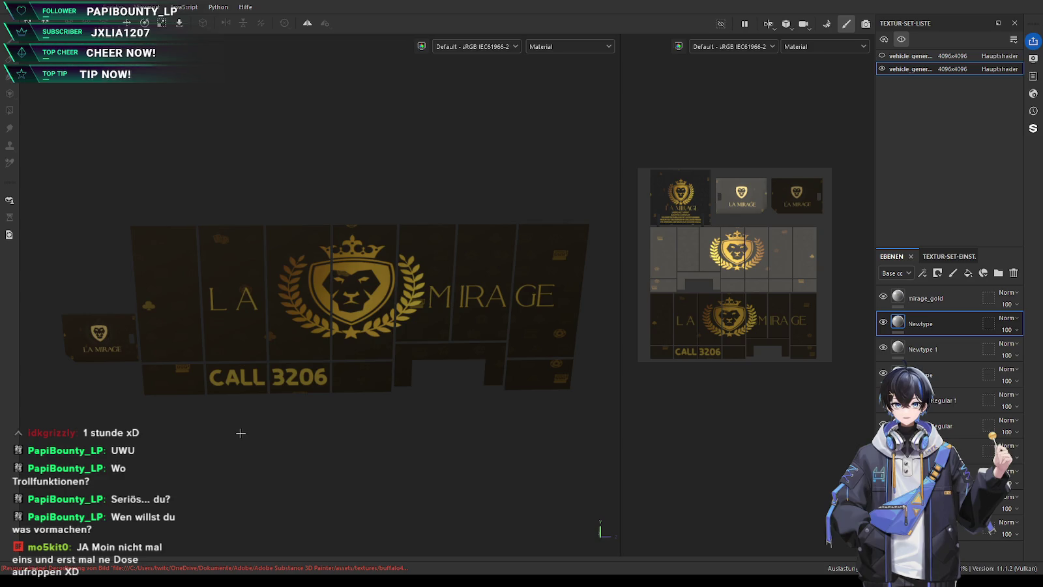
pyautogui.moveTo(256, 430)
pyautogui.keyDown('alt'); pyautogui.mouseDown()
pyautogui.moveTo(424, 433)
pyautogui.moveTo(362, 492)
pyautogui.moveTo(360, 481)
pyautogui.moveTo(209, 473)
pyautogui.moveTo(149, 490)
pyautogui.moveTo(356, 489)
pyautogui.moveTo(379, 477)
pyautogui.moveTo(594, 493)
pyautogui.mouseUp(); pyautogui.keyUp('alt')
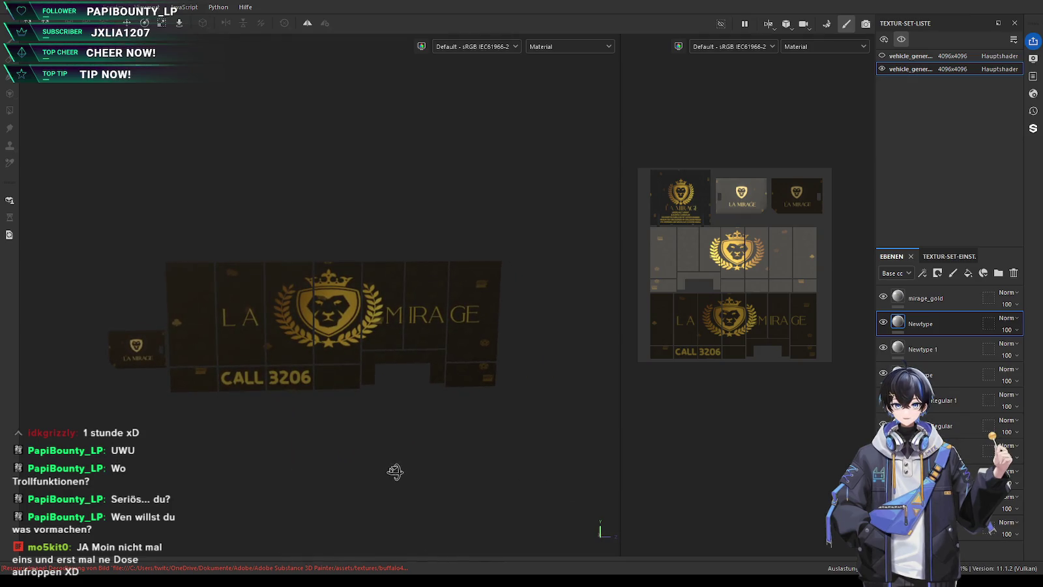
pyautogui.keyDown('alt'); pyautogui.moveTo(389, 457); pyautogui.dragTo(123, 445); pyautogui.keyUp('alt')
pyautogui.scroll(2, 289, 498)
pyautogui.scroll(2, 248, 470)
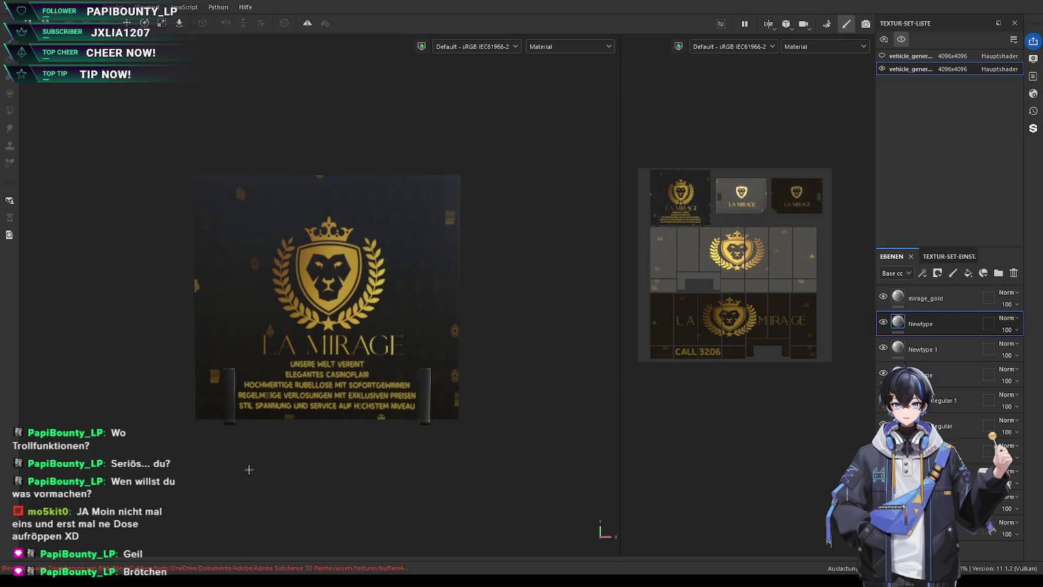
pyautogui.keyDown('alt'); pyautogui.moveTo(266, 483); pyautogui.dragTo(270, 472, button='middle'); pyautogui.keyUp('alt')
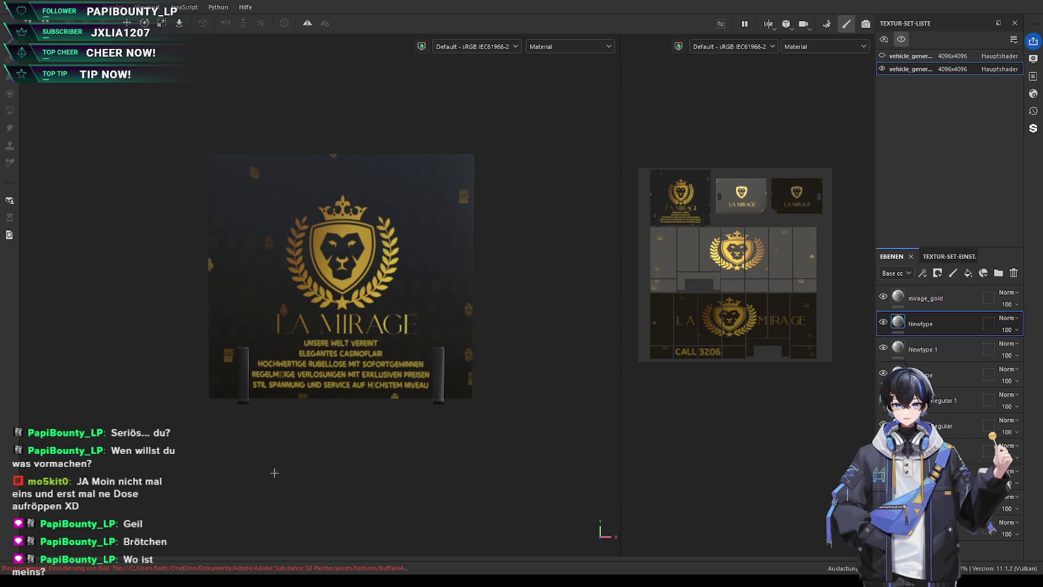
pyautogui.scroll(1, 334, 461)
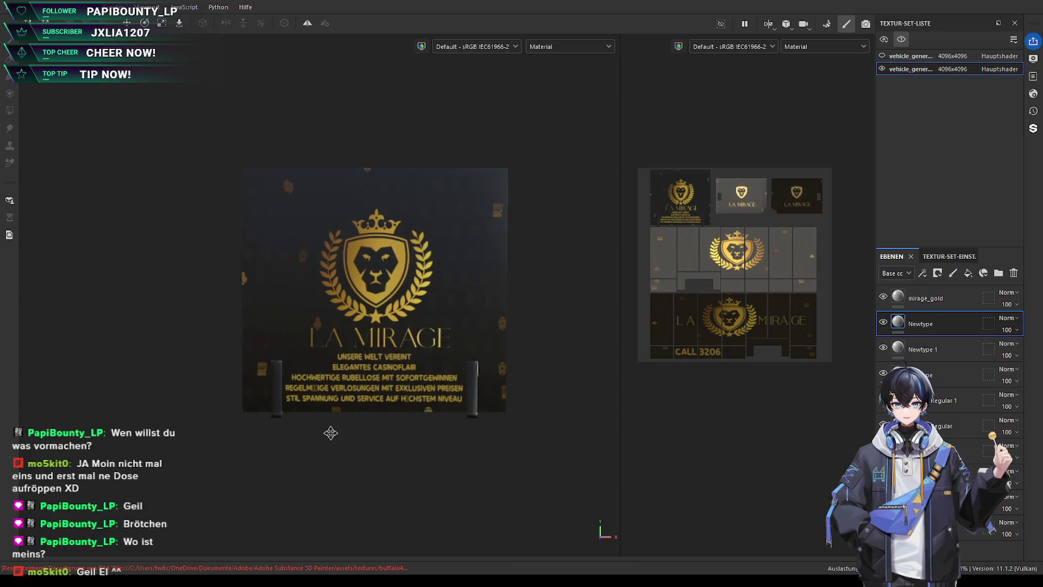
pyautogui.scroll(2, 331, 433)
pyautogui.scroll(2, 345, 465)
pyautogui.scroll(-2, 405, 456)
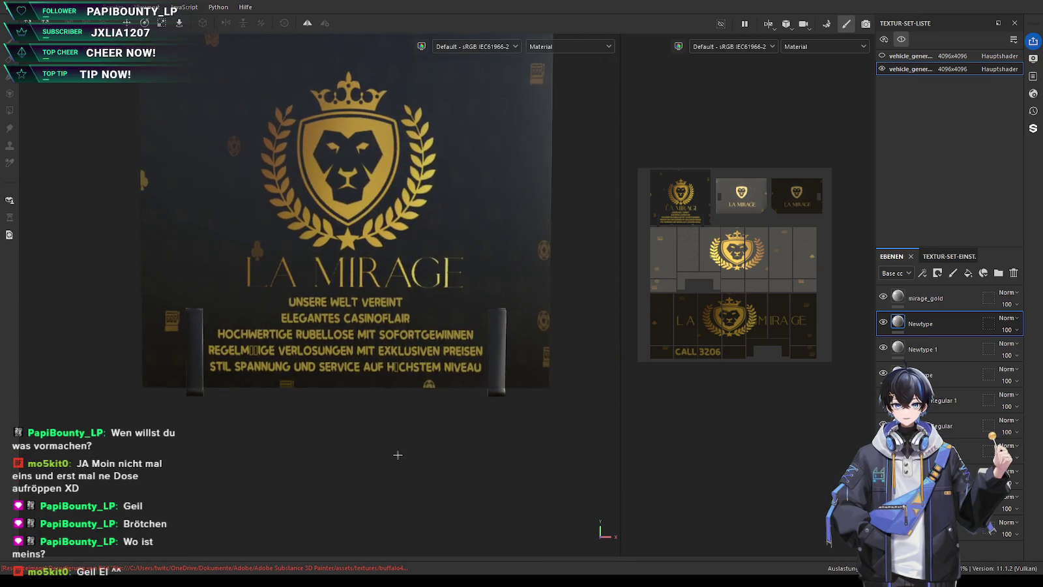
pyautogui.scroll(-1, 365, 453)
pyautogui.scroll(-1, 326, 454)
pyautogui.scroll(-1, 302, 452)
pyautogui.moveTo(302, 452); pyautogui.dragTo(324, 442, button='middle')
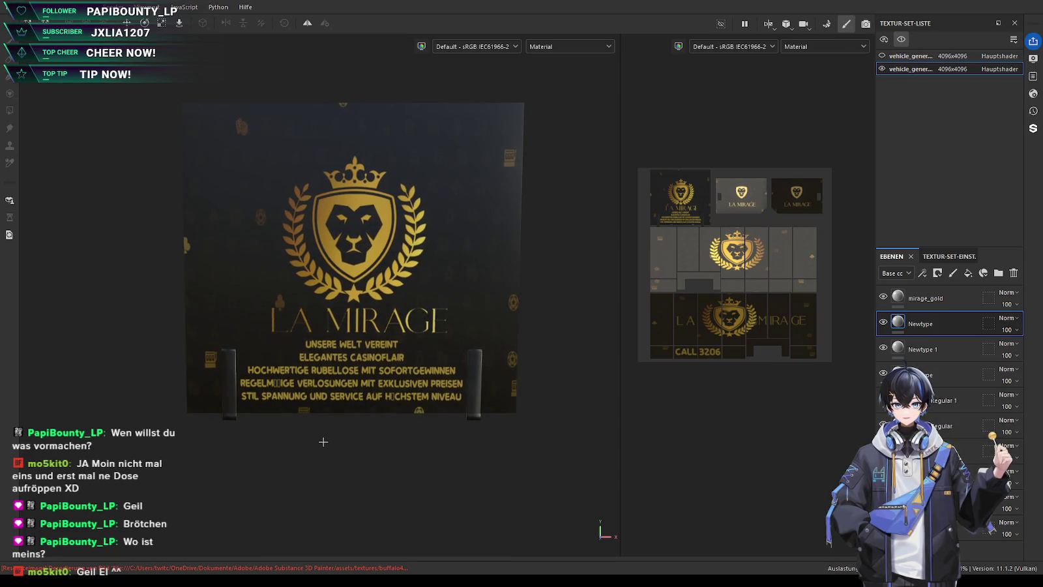
pyautogui.moveTo(323, 442); pyautogui.dragTo(334, 443, button='middle')
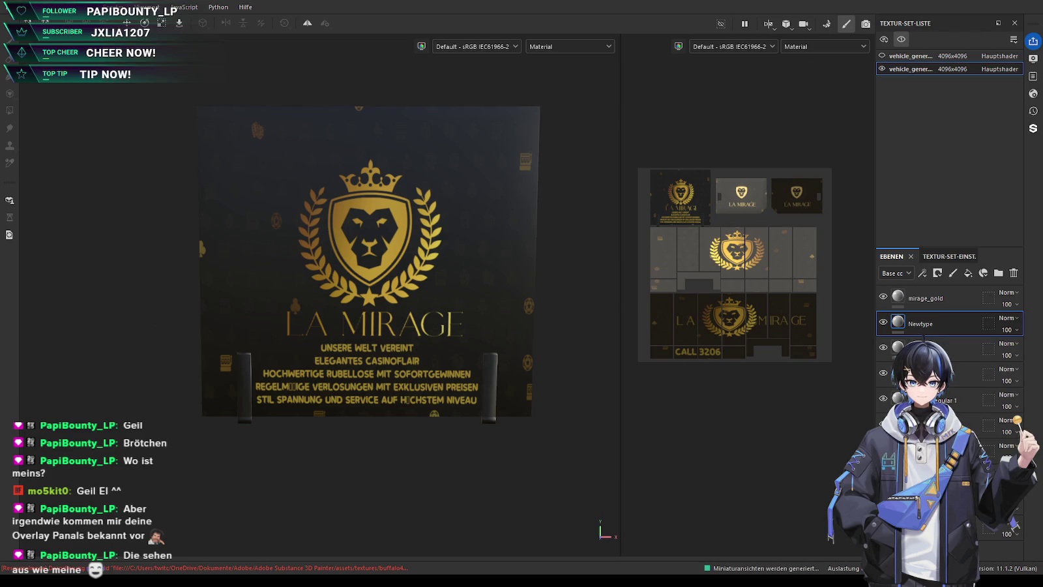
pyautogui.moveTo(0, 169)
pyautogui.mouseDown()
pyautogui.moveTo(264, 172)
pyautogui.moveTo(268, 191)
pyautogui.mouseUp()
# Move the casino-icon projection lower over the lion crest, then select the mirage_gold layer
pyautogui.scroll(2, 250, 190)
pyautogui.scroll(3, 250, 191)
pyautogui.scroll(-2, 249, 191)
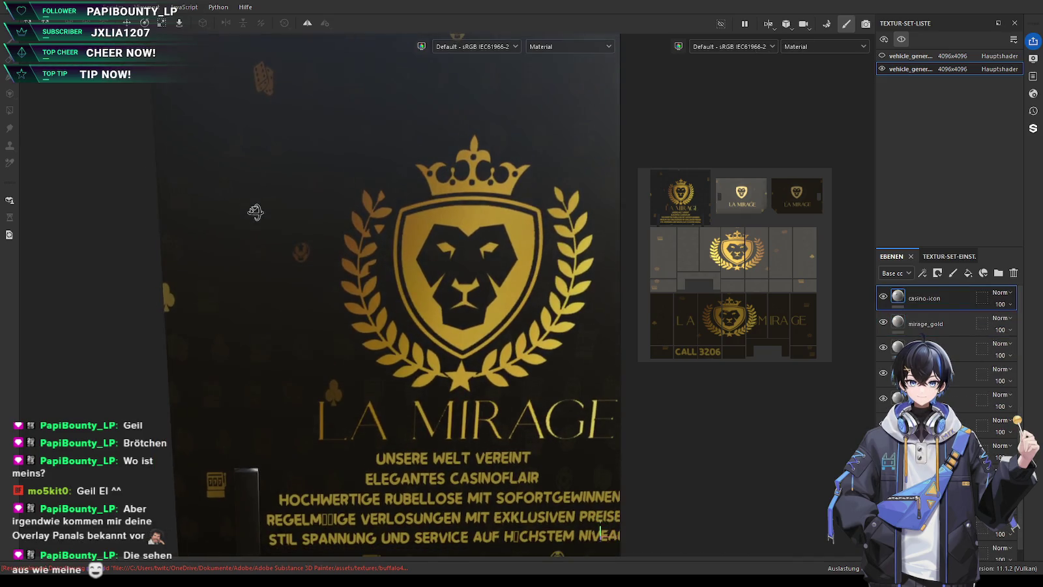
pyautogui.scroll(-1, 251, 219)
pyautogui.scroll(1, 252, 218)
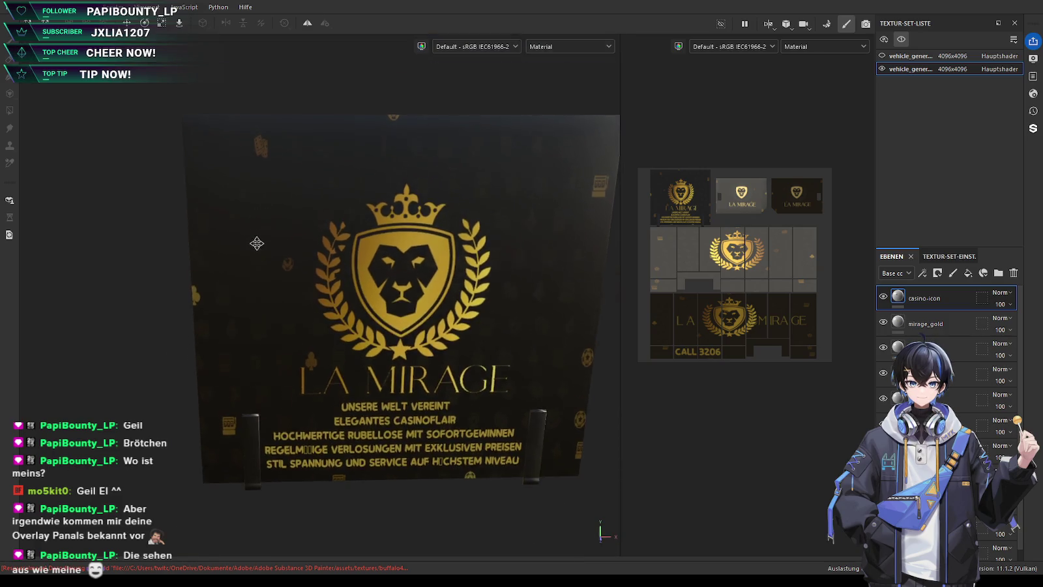
pyautogui.scroll(1, 260, 205)
pyautogui.moveTo(275, 192)
pyautogui.mouseDown()
pyautogui.moveTo(276, 147)
pyautogui.moveTo(276, 210)
pyautogui.moveTo(449, 171)
pyautogui.moveTo(448, 277)
pyautogui.moveTo(478, 241)
pyautogui.mouseUp()
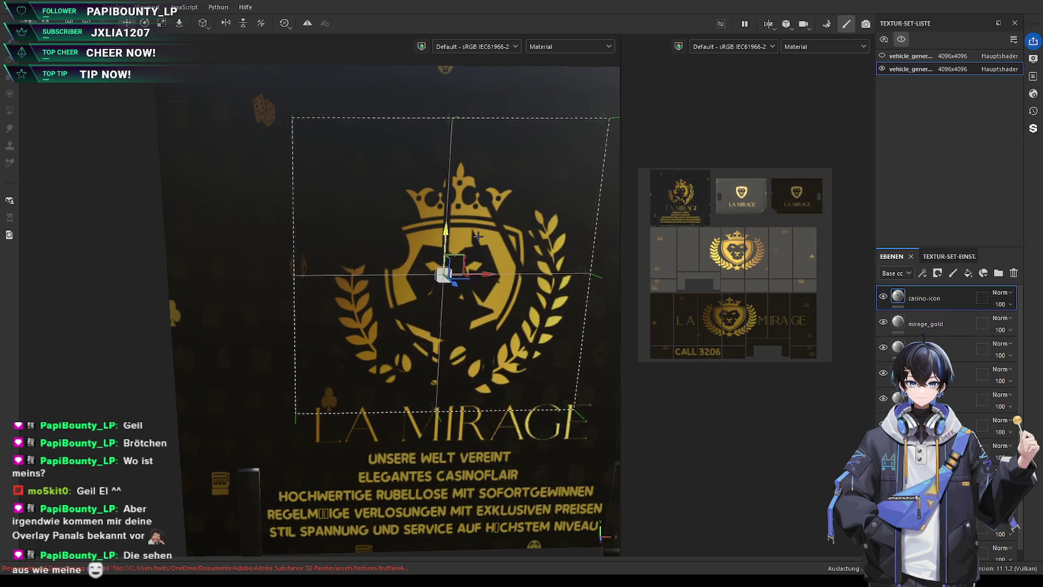
pyautogui.keyDown('alt'); pyautogui.moveTo(500, 286); pyautogui.dragTo(433, 266, button='middle'); pyautogui.keyUp('alt')
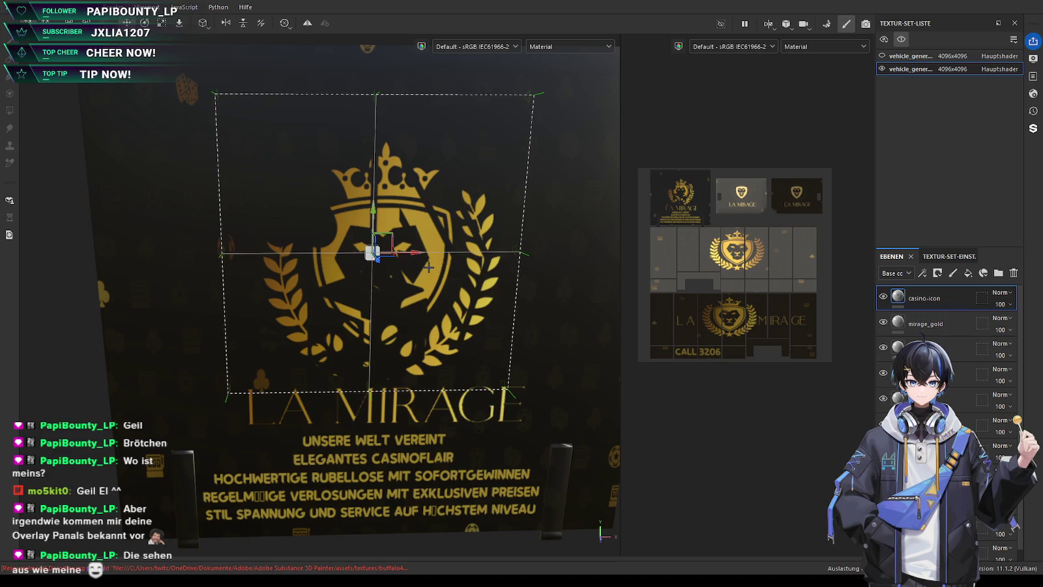
pyautogui.scroll(-2, 404, 290)
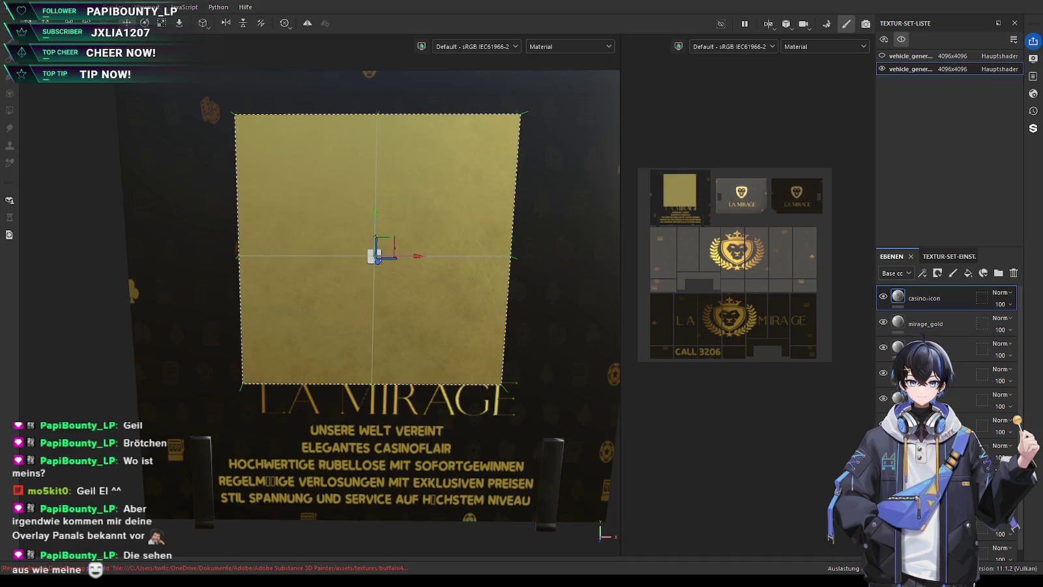
pyautogui.scroll(-2, 196, 344)
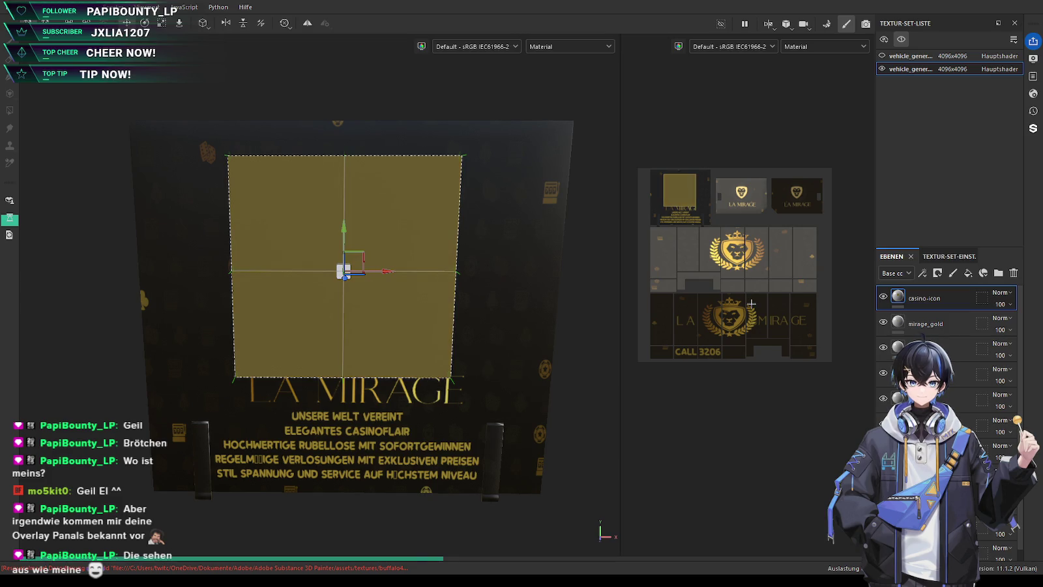
pyautogui.click(1012, 272)
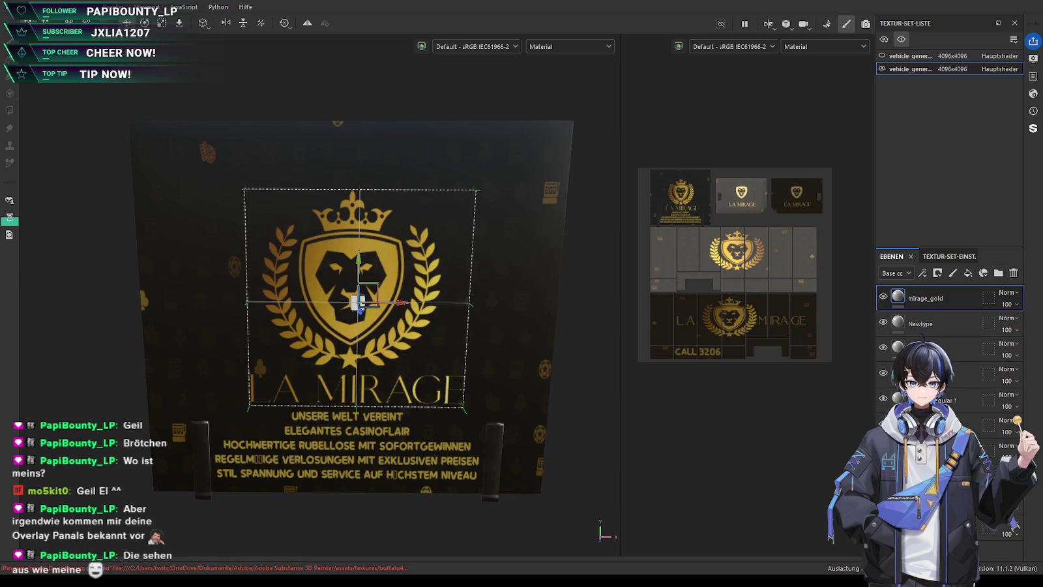
# Turn on symmetry for the text, undo the mirrored CALL copy, and turn symmetry off on Newtype
pyautogui.moveTo(223, 326)
pyautogui.keyDown('alt'); pyautogui.mouseDown()
pyautogui.moveTo(337, 359)
pyautogui.moveTo(189, 389)
pyautogui.mouseUp(); pyautogui.keyUp('alt')
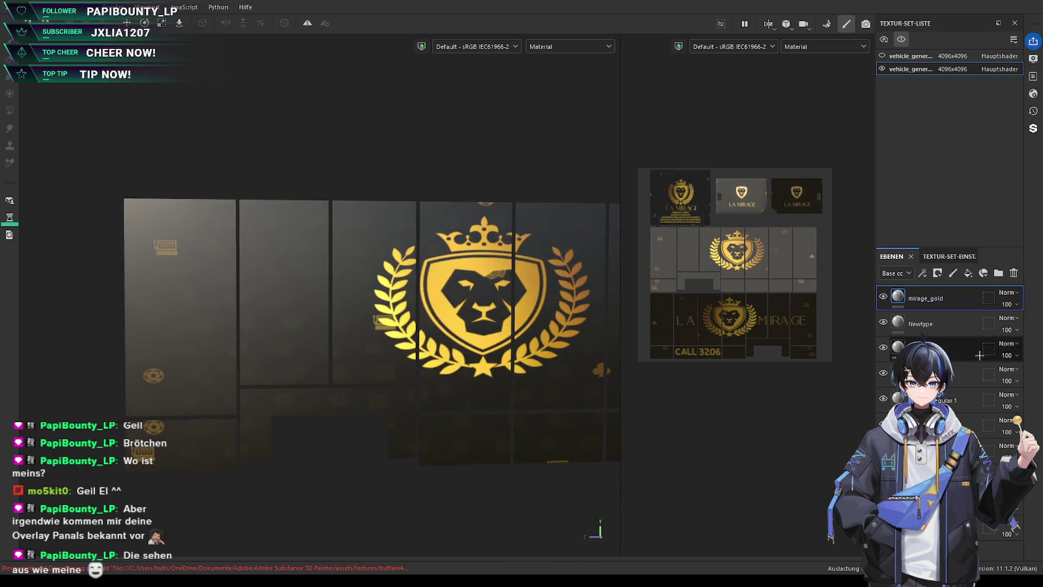
pyautogui.click(946, 349)
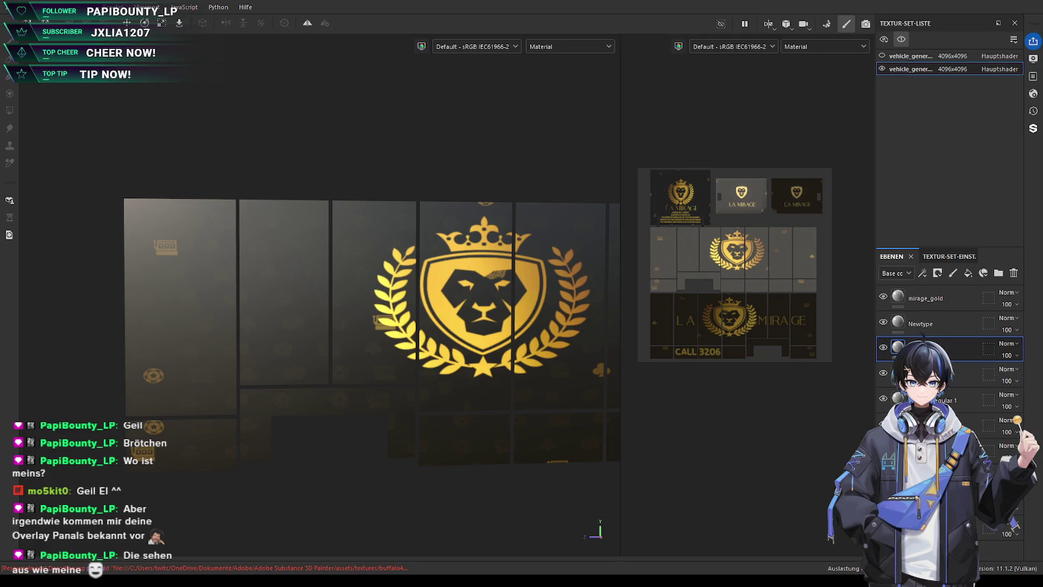
pyautogui.press('l')
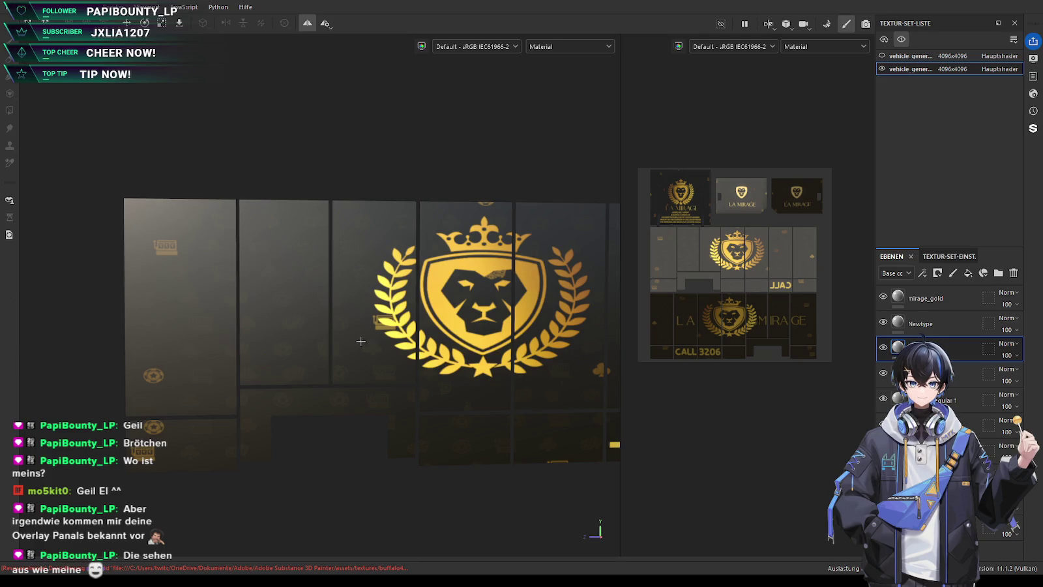
pyautogui.moveTo(361, 341); pyautogui.dragTo(198, 344, button='middle')
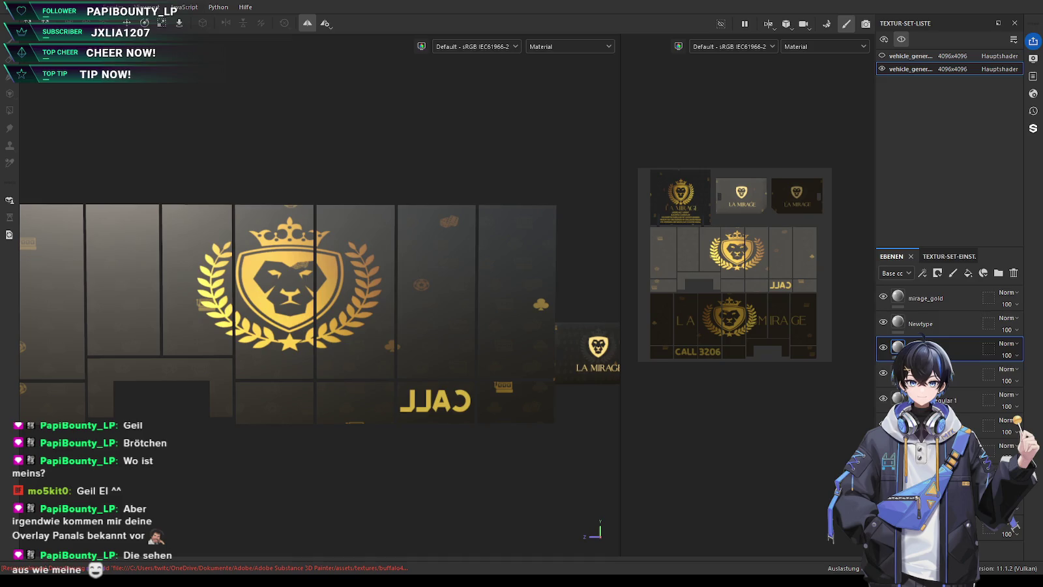
pyautogui.hotkey('ctrl', 'z')
pyautogui.click(926, 324)
pyautogui.press('l')
pyautogui.press('l')
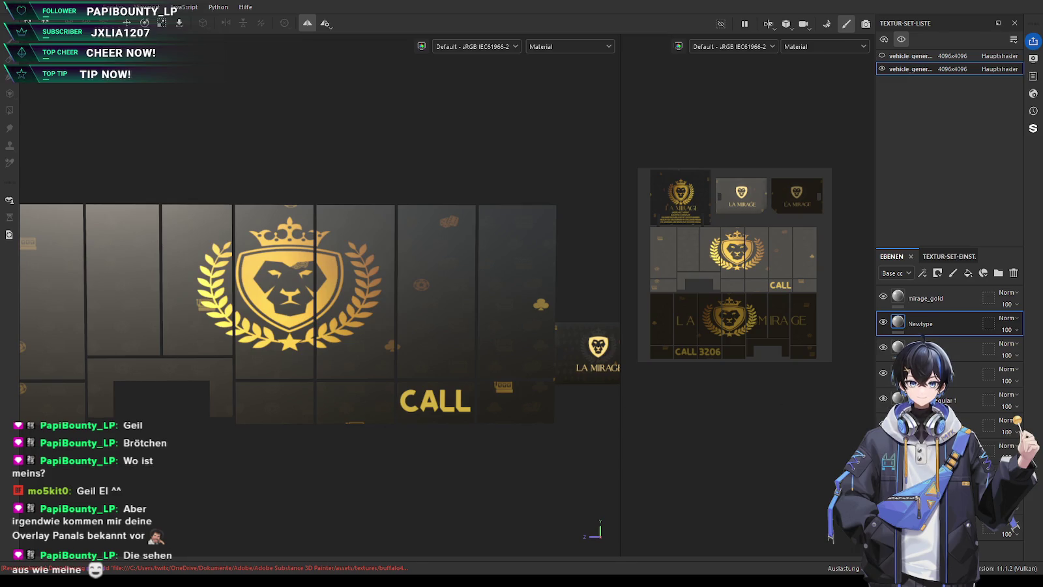
# Re-enable symmetry on the fourth layer so 3206 appears before CALL
pyautogui.press('l')
pyautogui.click(955, 369)
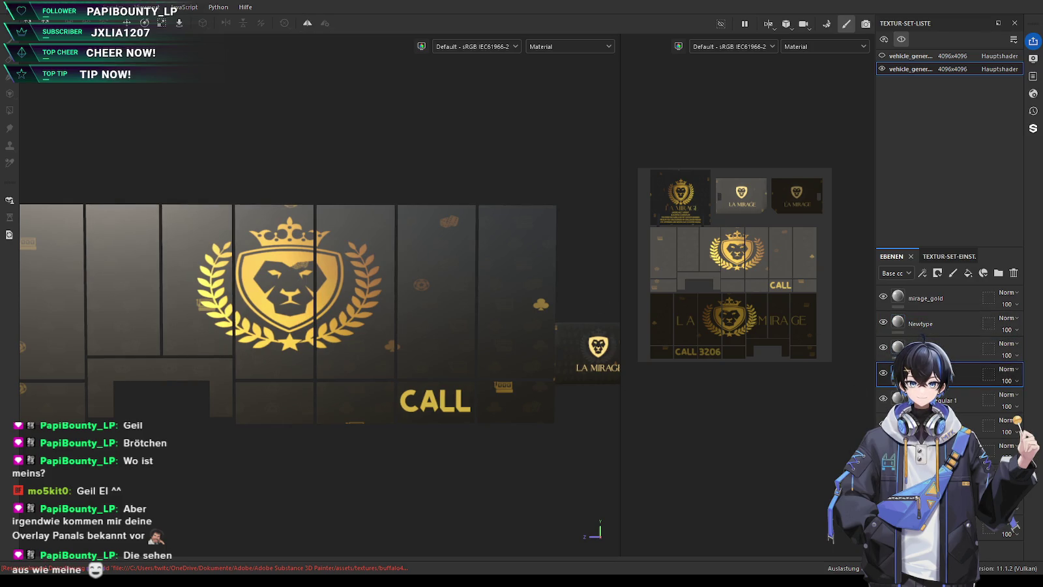
pyautogui.press('l')
pyautogui.scroll(-3, 195, 364)
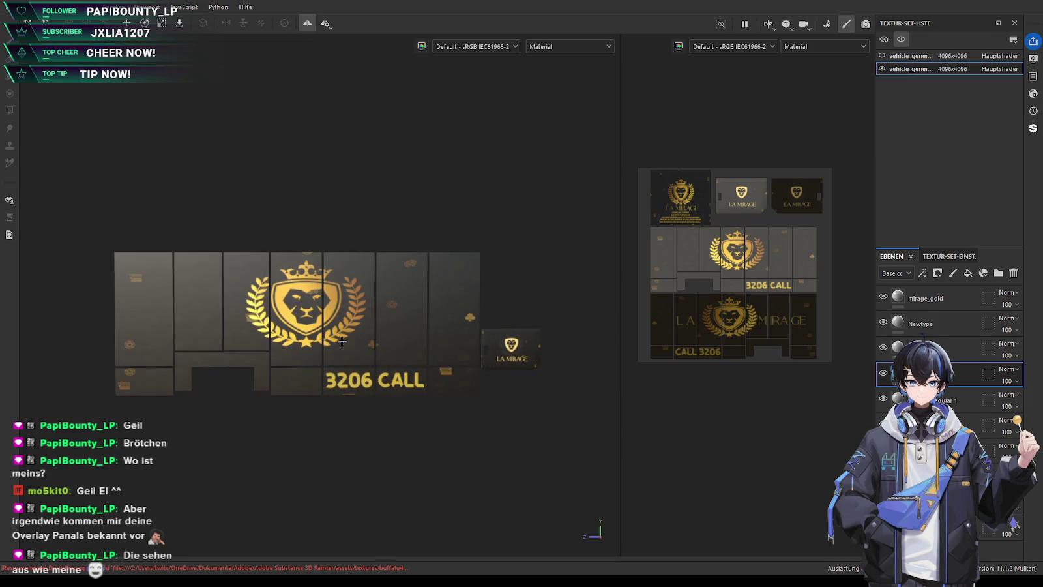
pyautogui.keyDown('alt'); pyautogui.moveTo(163, 362); pyautogui.dragTo(343, 361); pyautogui.keyUp('alt')
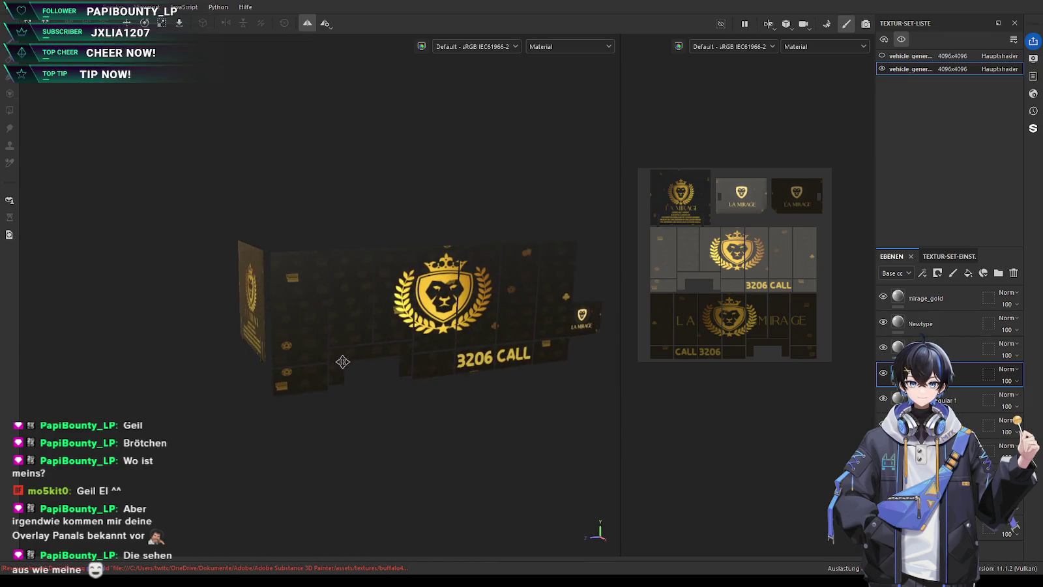
# Select the LA text layer and move its projection right across the panel beside the crest
pyautogui.keyDown('alt'); pyautogui.moveTo(377, 431); pyautogui.dragTo(391, 438); pyautogui.keyUp('alt')
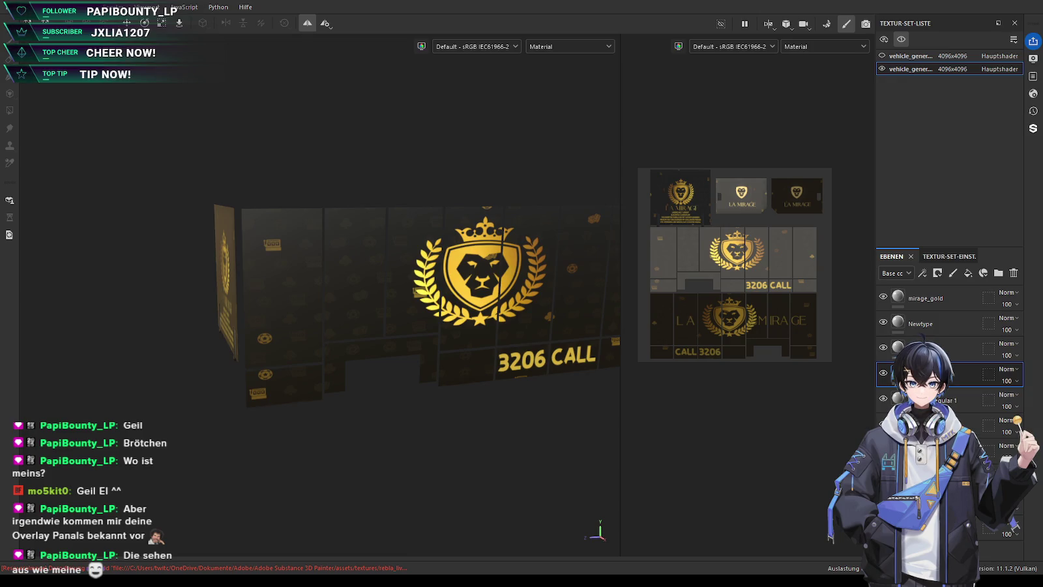
pyautogui.click(1022, 427)
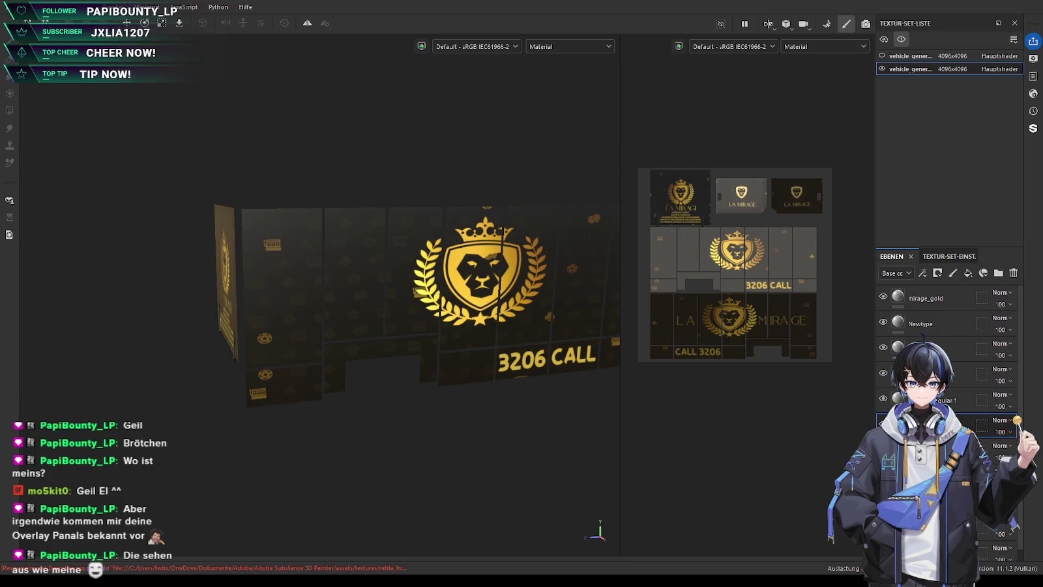
pyautogui.click(964, 405)
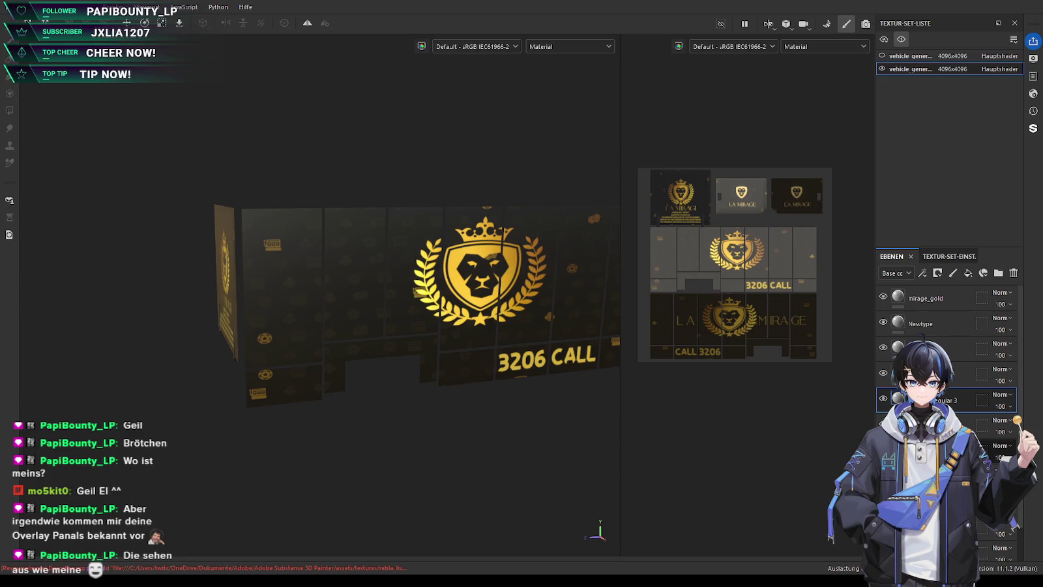
pyautogui.moveTo(300, 389)
pyautogui.keyDown('alt'); pyautogui.mouseDown()
pyautogui.moveTo(365, 413)
pyautogui.moveTo(380, 331)
pyautogui.mouseUp(); pyautogui.keyUp('alt')
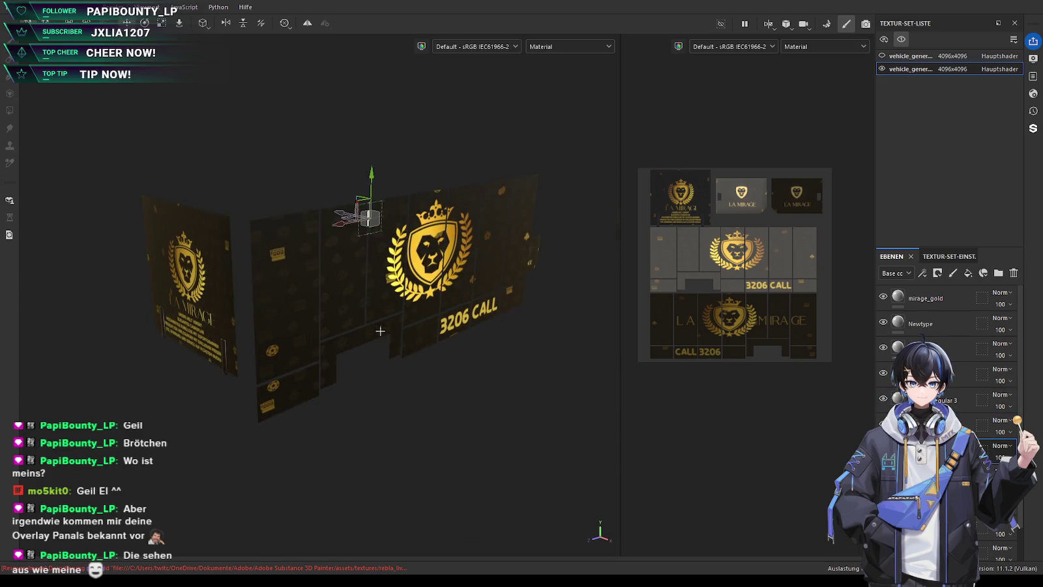
pyautogui.moveTo(342, 208)
pyautogui.mouseDown()
pyautogui.moveTo(473, 245)
pyautogui.moveTo(455, 237)
pyautogui.mouseUp()
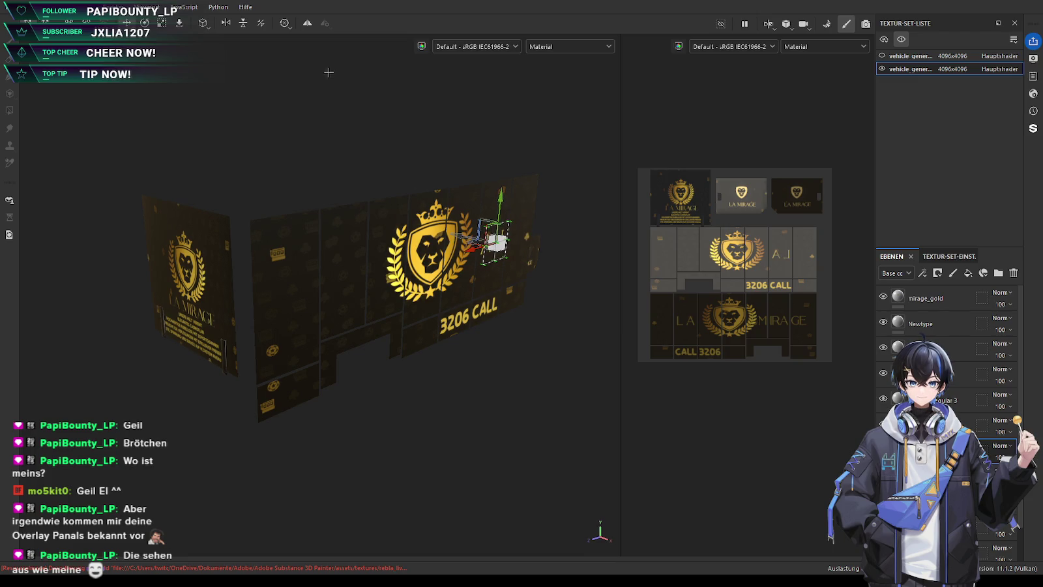
pyautogui.scroll(3, 628, 293)
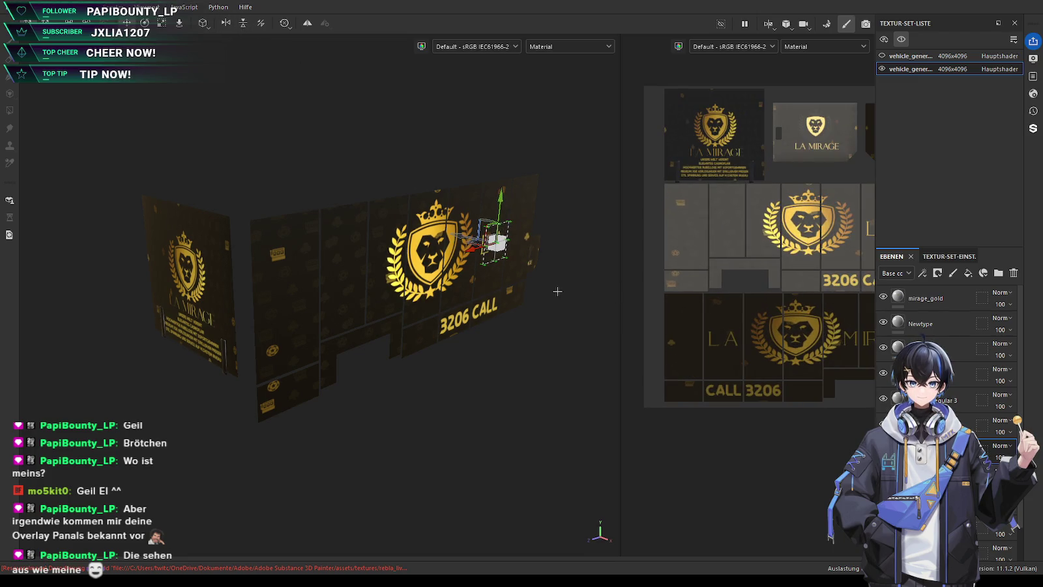
pyautogui.scroll(3, 551, 290)
pyautogui.keyDown('alt'); pyautogui.moveTo(542, 281); pyautogui.dragTo(426, 291); pyautogui.keyUp('alt')
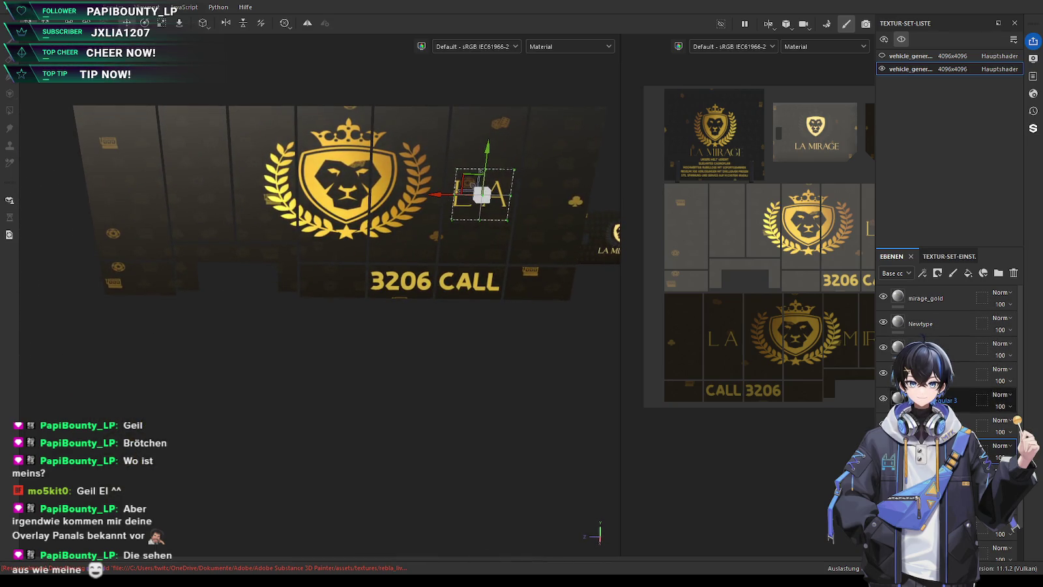
pyautogui.click(967, 400)
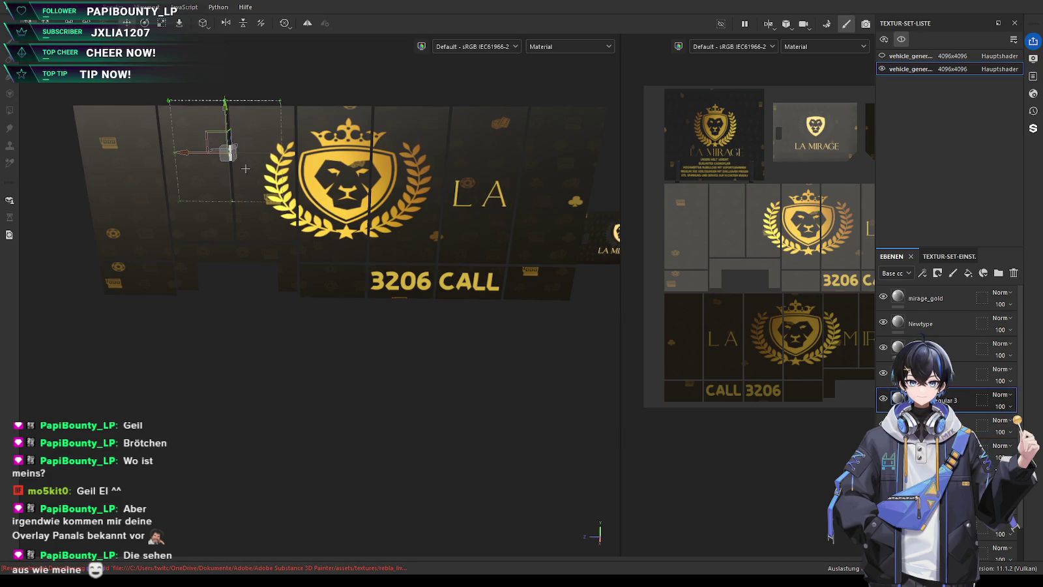
# Move the MIRAGE projection left and flip it so it reads correctly
pyautogui.moveTo(362, 130); pyautogui.dragTo(264, 171)
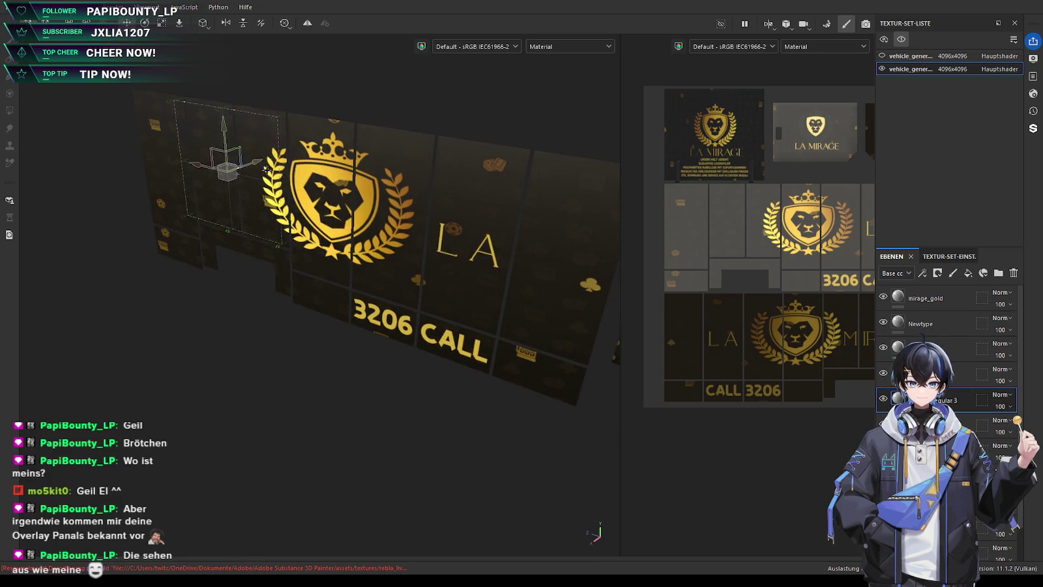
pyautogui.click(226, 23)
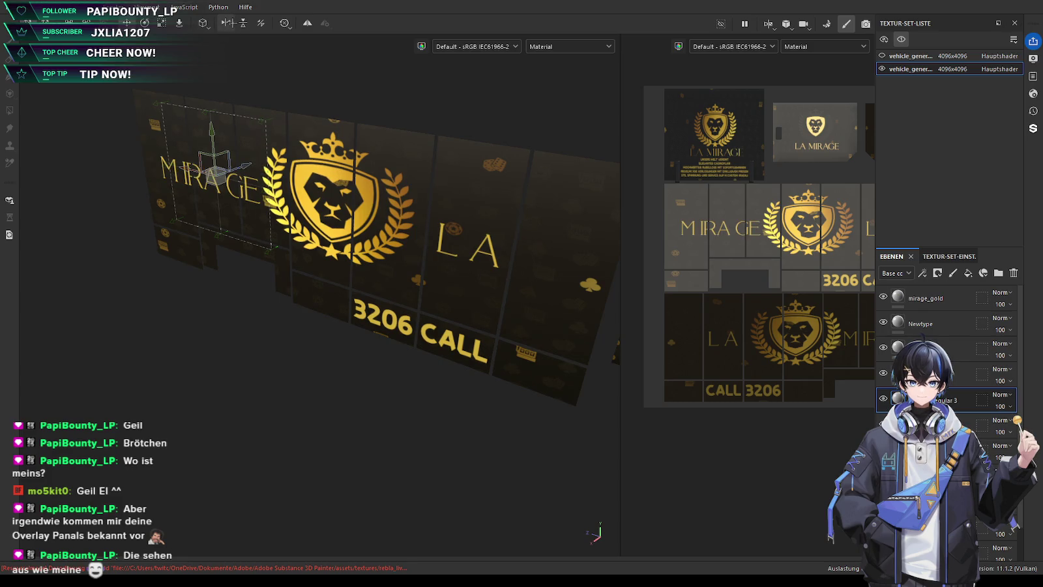
pyautogui.moveTo(241, 156)
pyautogui.keyDown('alt'); pyautogui.mouseDown()
pyautogui.moveTo(254, 164)
pyautogui.moveTo(245, 174)
pyautogui.mouseUp(); pyautogui.keyUp('alt')
pyautogui.keyDown('alt'); pyautogui.moveTo(228, 95); pyautogui.dragTo(188, 34); pyautogui.keyUp('alt')
pyautogui.click(242, 23)
pyautogui.click(243, 23)
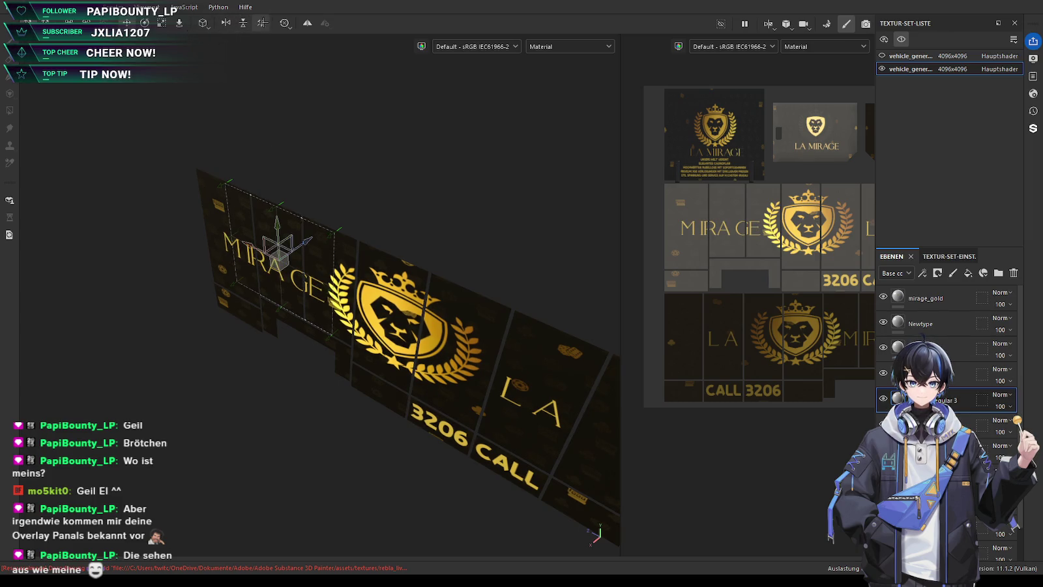
# Place LA left of the crest and MIRAGE to its right, nudging MIRAGE slightly left
pyautogui.click(985, 450)
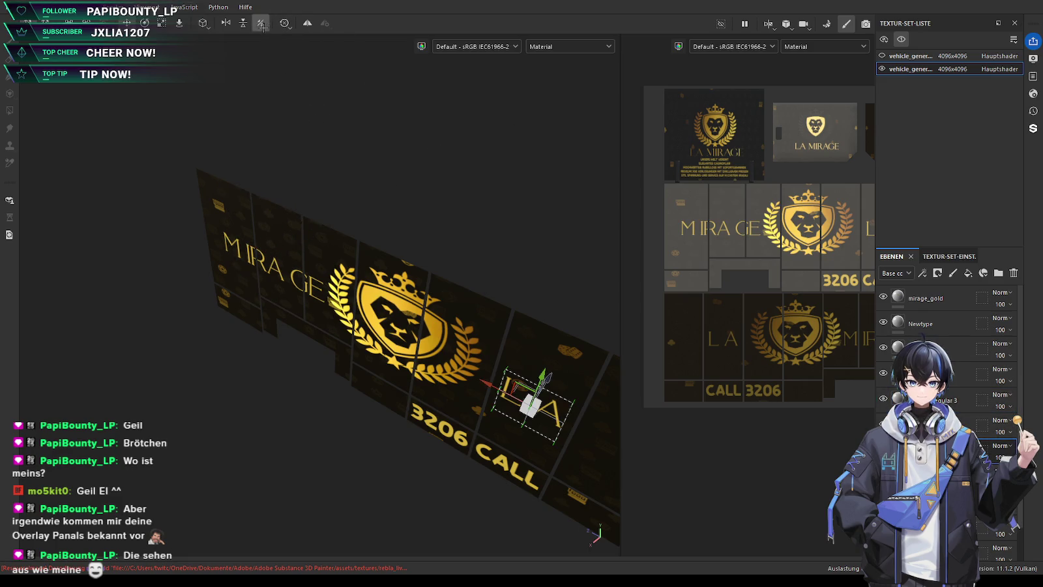
pyautogui.moveTo(261, 293)
pyautogui.keyDown('alt'); pyautogui.mouseDown()
pyautogui.moveTo(316, 355)
pyautogui.moveTo(182, 294)
pyautogui.mouseUp(); pyautogui.keyUp('alt')
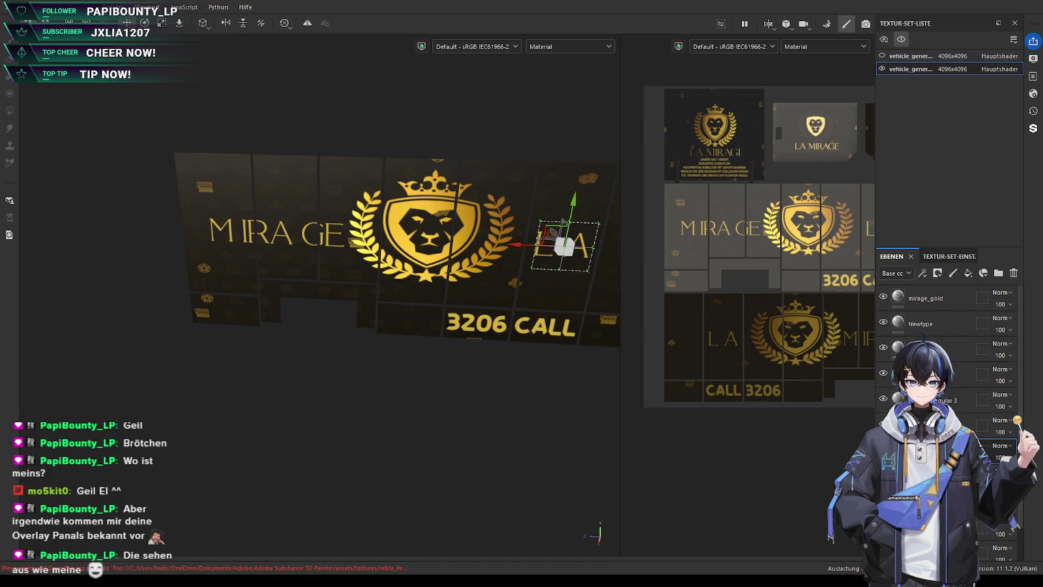
pyautogui.moveTo(306, 367); pyautogui.dragTo(264, 372, button='middle')
pyautogui.moveTo(476, 244)
pyautogui.mouseDown()
pyautogui.moveTo(210, 233)
pyautogui.moveTo(234, 237)
pyautogui.mouseUp()
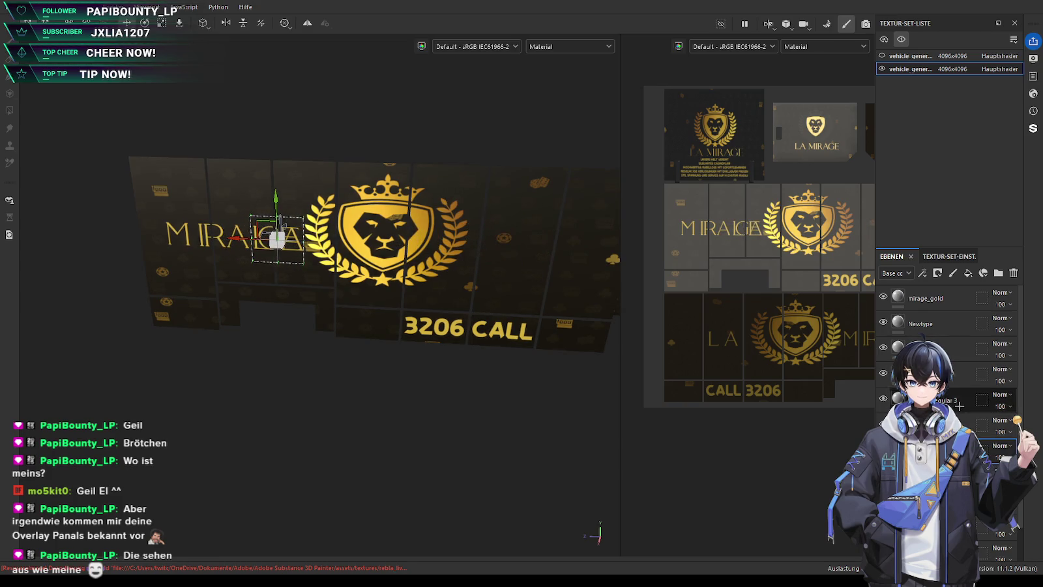
pyautogui.moveTo(277, 240)
pyautogui.mouseDown()
pyautogui.moveTo(549, 257)
pyautogui.moveTo(478, 248)
pyautogui.mouseUp()
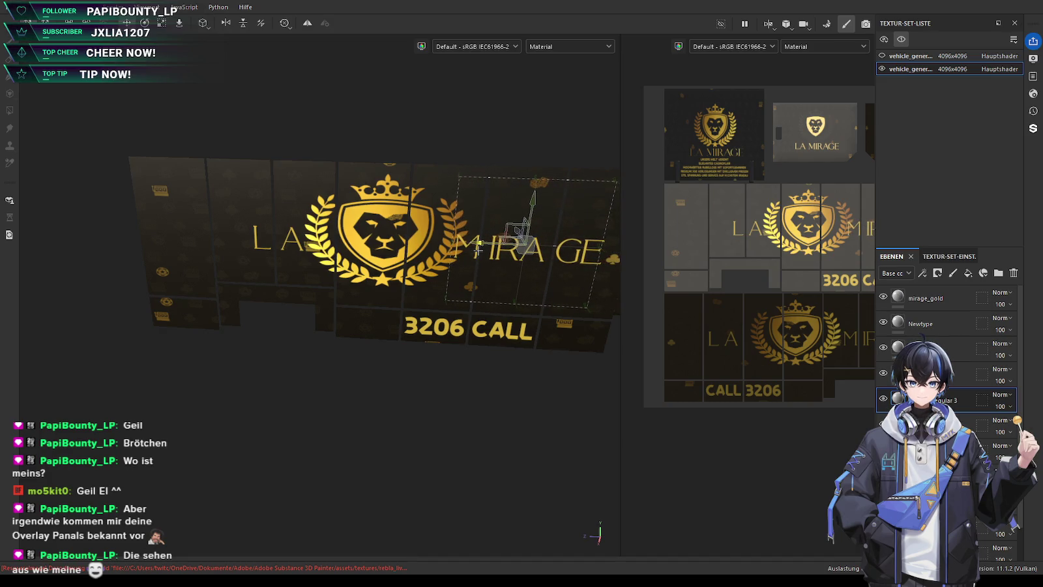
pyautogui.moveTo(477, 250); pyautogui.dragTo(476, 251)
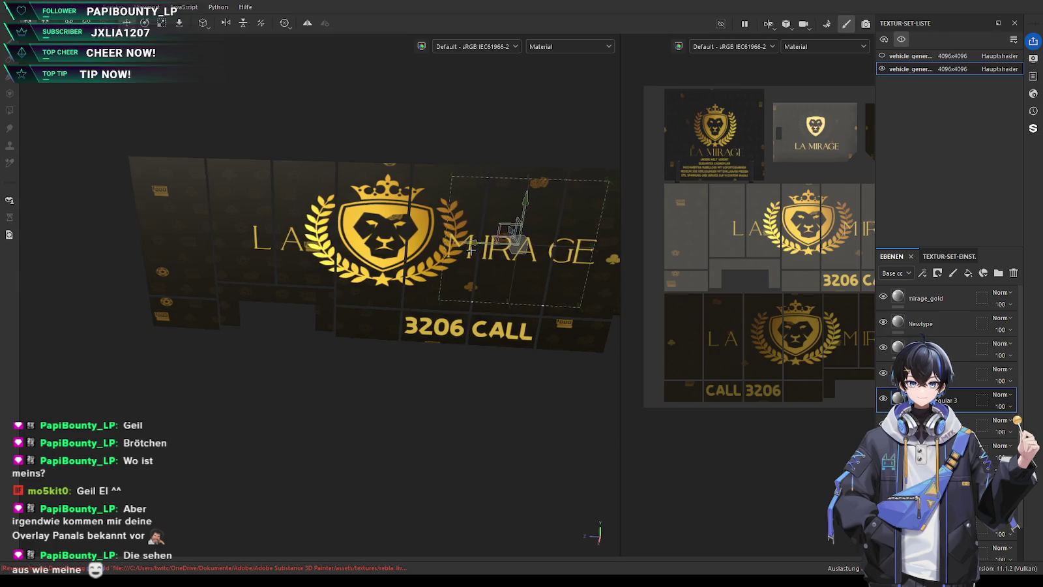
pyautogui.scroll(5, 541, 268)
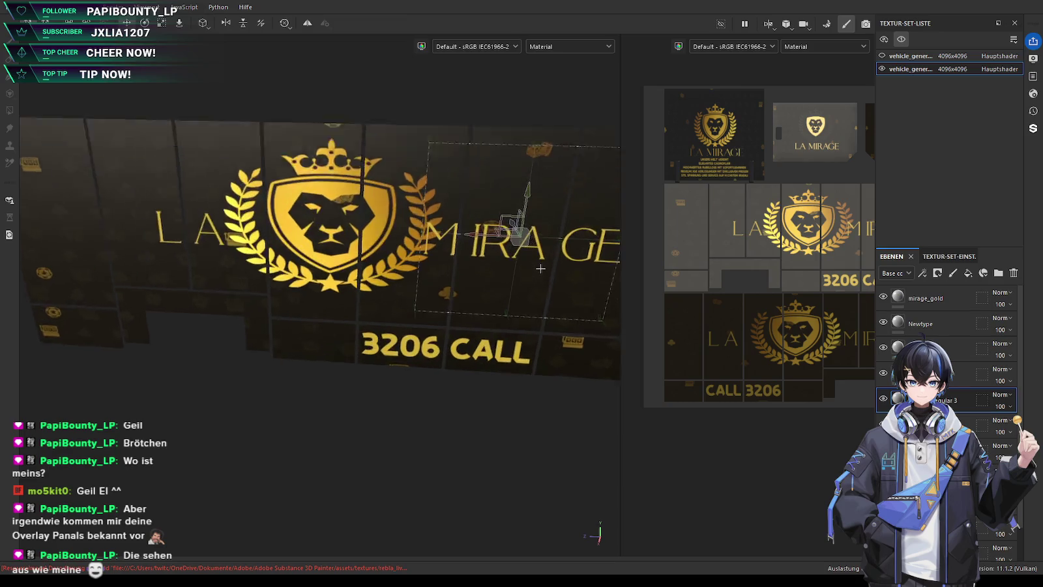
pyautogui.moveTo(457, 194); pyautogui.dragTo(461, 224)
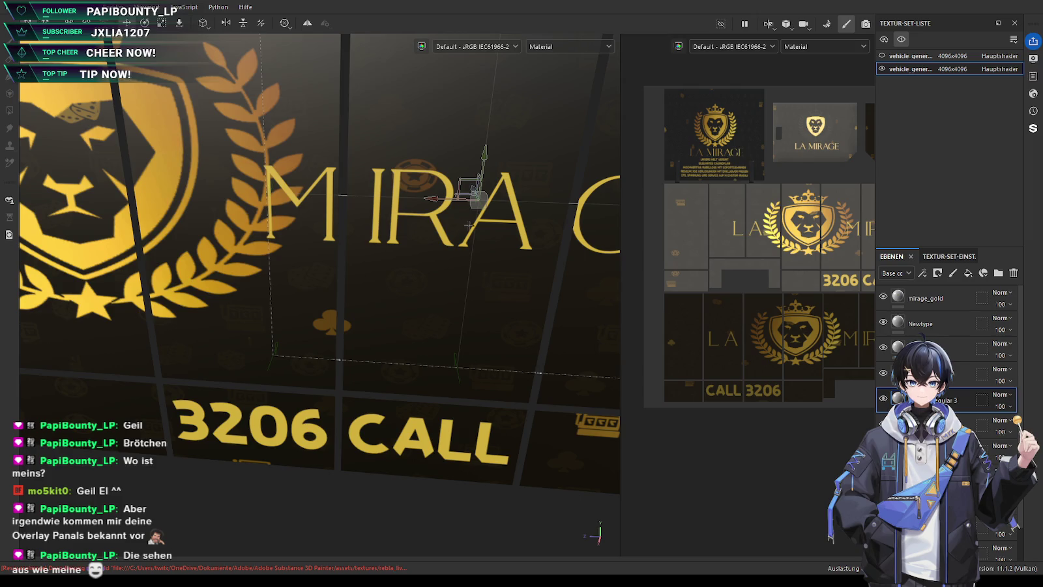
# Select another layer and shift its projection frame up and left on the sign
pyautogui.scroll(-5, 468, 225)
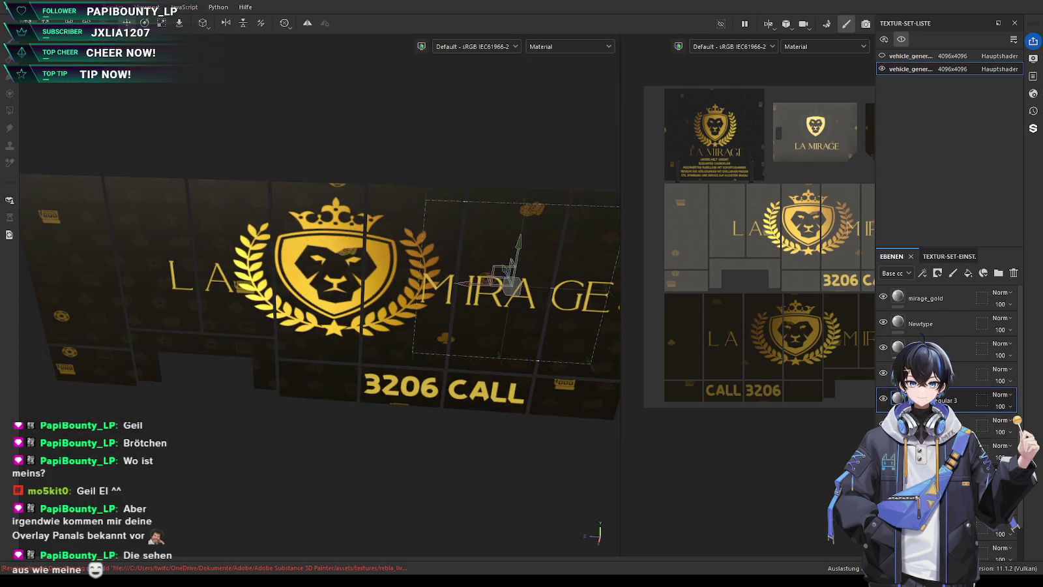
pyautogui.click(913, 399)
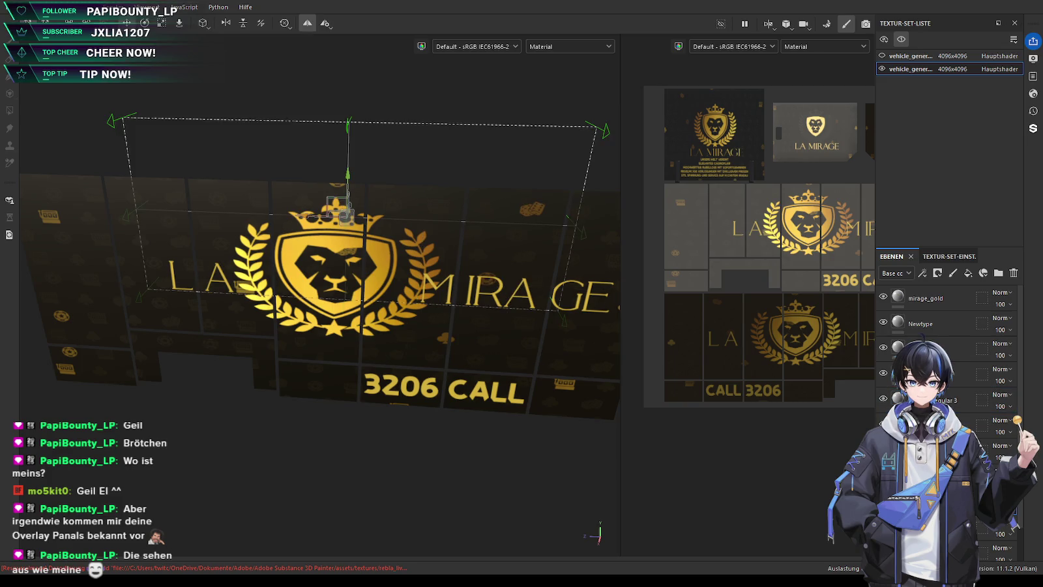
pyautogui.keyDown('alt'); pyautogui.moveTo(334, 378); pyautogui.dragTo(304, 395); pyautogui.keyUp('alt')
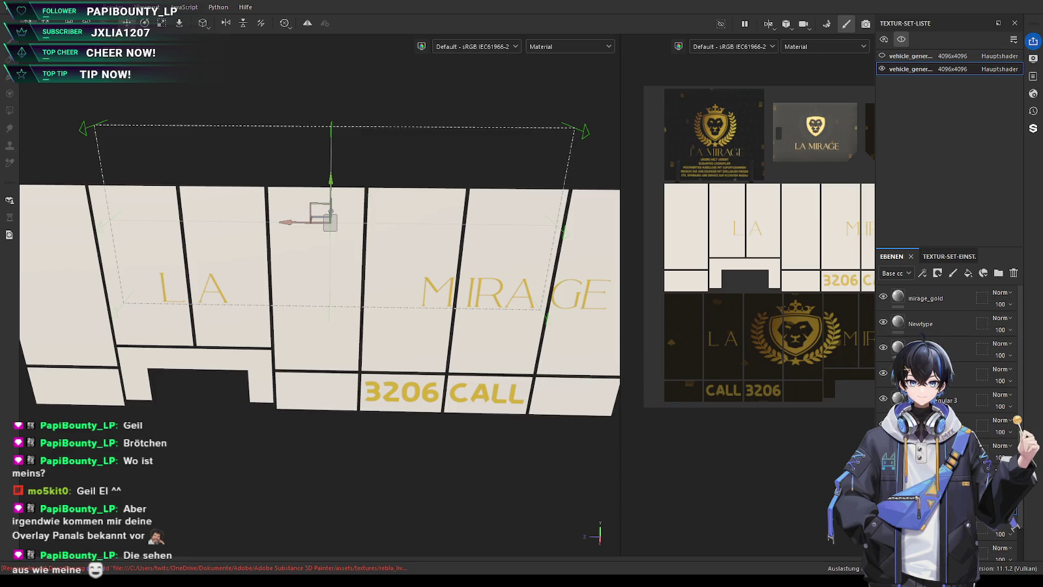
pyautogui.scroll(-2, 335, 295)
pyautogui.moveTo(335, 296)
pyautogui.keyDown('alt'); pyautogui.mouseDown()
pyautogui.moveTo(314, 275)
pyautogui.moveTo(295, 279)
pyautogui.mouseUp(); pyautogui.keyUp('alt')
pyautogui.moveTo(364, 328); pyautogui.dragTo(350, 316)
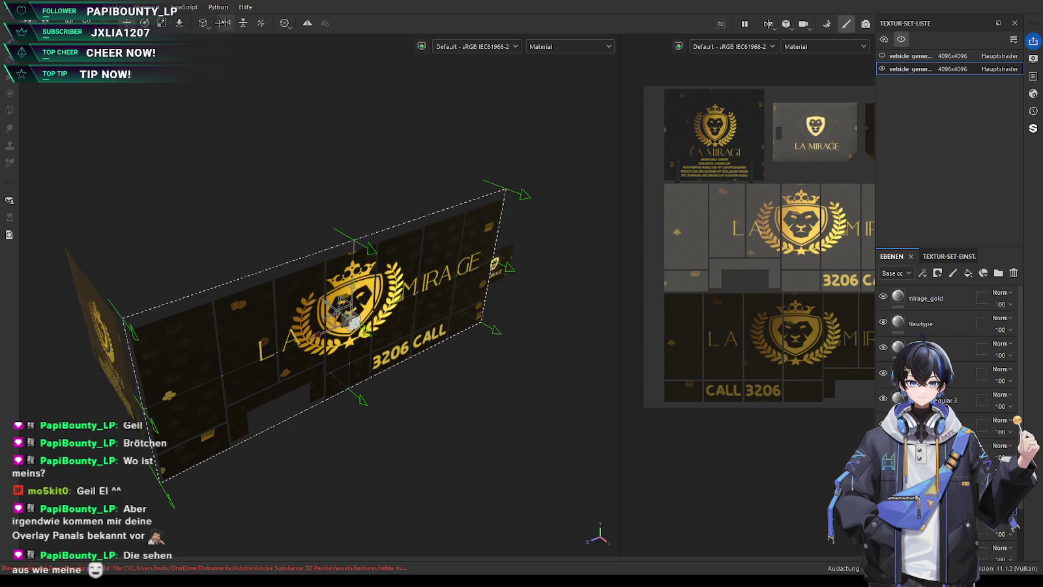
pyautogui.scroll(3, 350, 310)
pyautogui.keyDown('alt'); pyautogui.moveTo(350, 309); pyautogui.dragTo(228, 284); pyautogui.keyUp('alt')
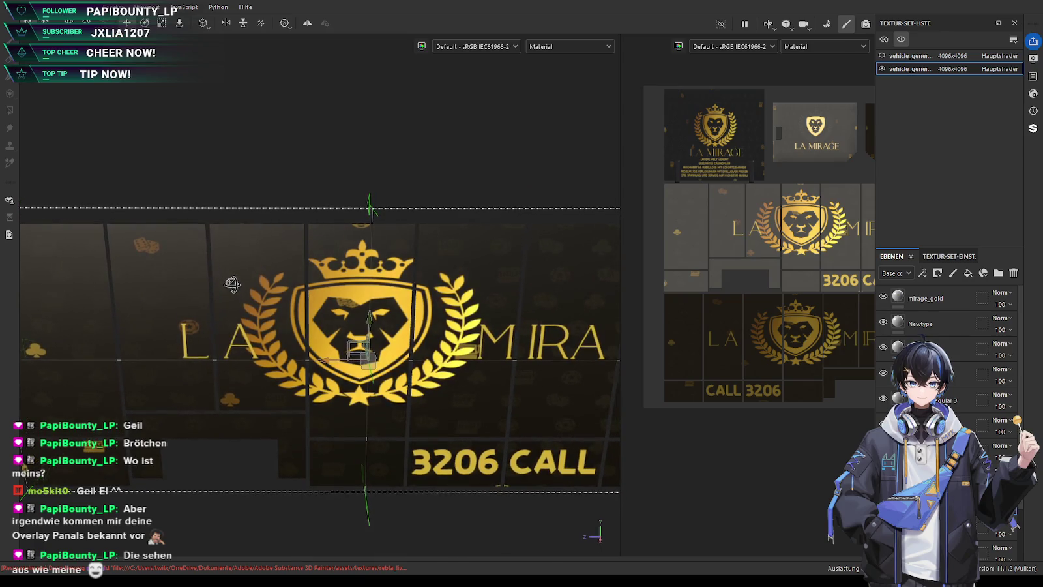
# Nudge the MIRAGE lettering slightly left and return to a front view of the panel
pyautogui.click(956, 409)
pyautogui.scroll(2, 567, 359)
pyautogui.keyDown('alt'); pyautogui.moveTo(567, 360); pyautogui.dragTo(341, 303, button='middle'); pyautogui.keyUp('alt')
pyautogui.moveTo(341, 304); pyautogui.dragTo(344, 304)
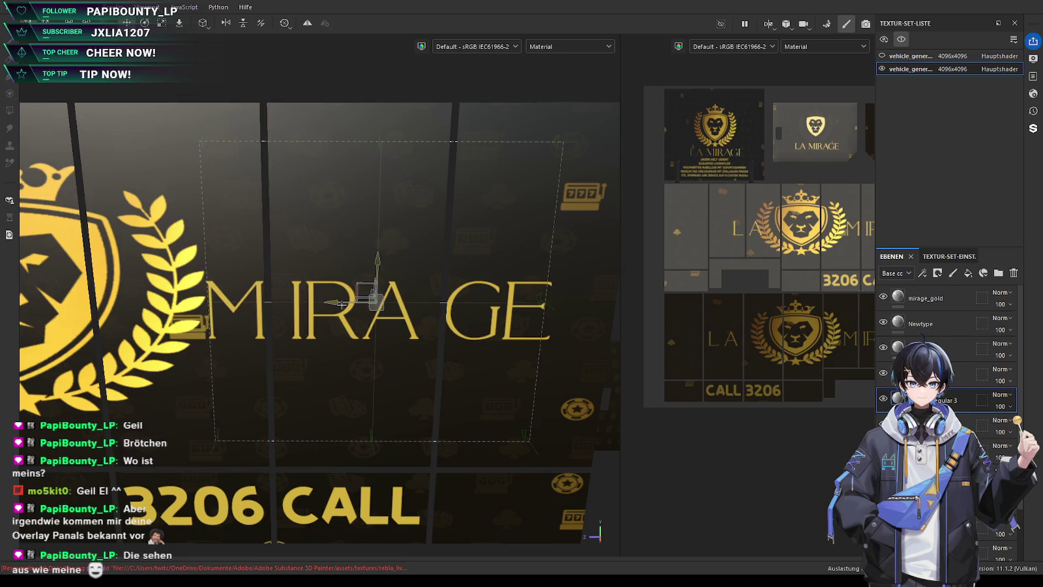
pyautogui.moveTo(343, 305); pyautogui.dragTo(341, 305)
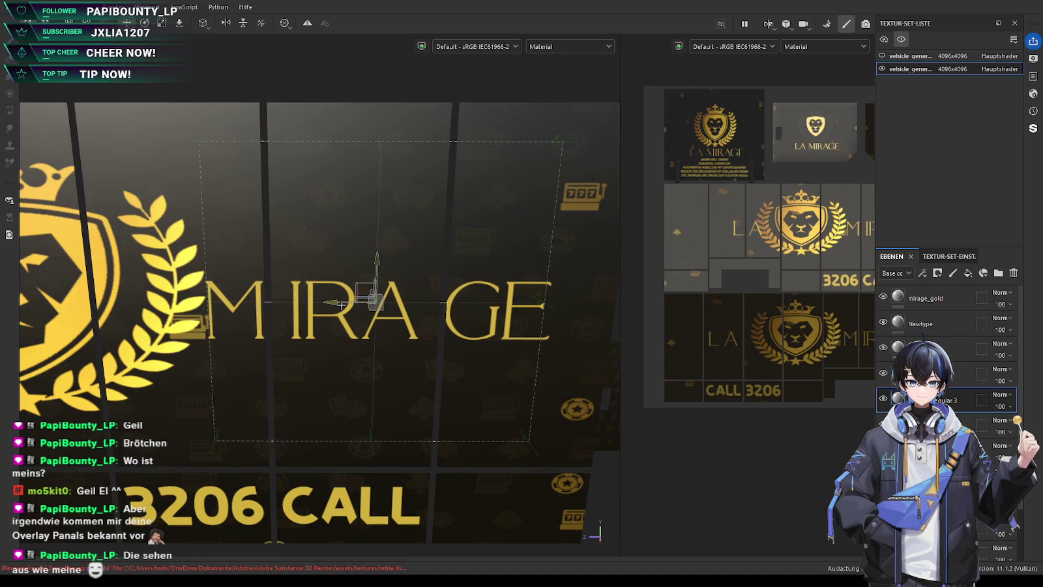
pyautogui.keyDown('alt'); pyautogui.moveTo(102, 239); pyautogui.dragTo(305, 324); pyautogui.keyUp('alt')
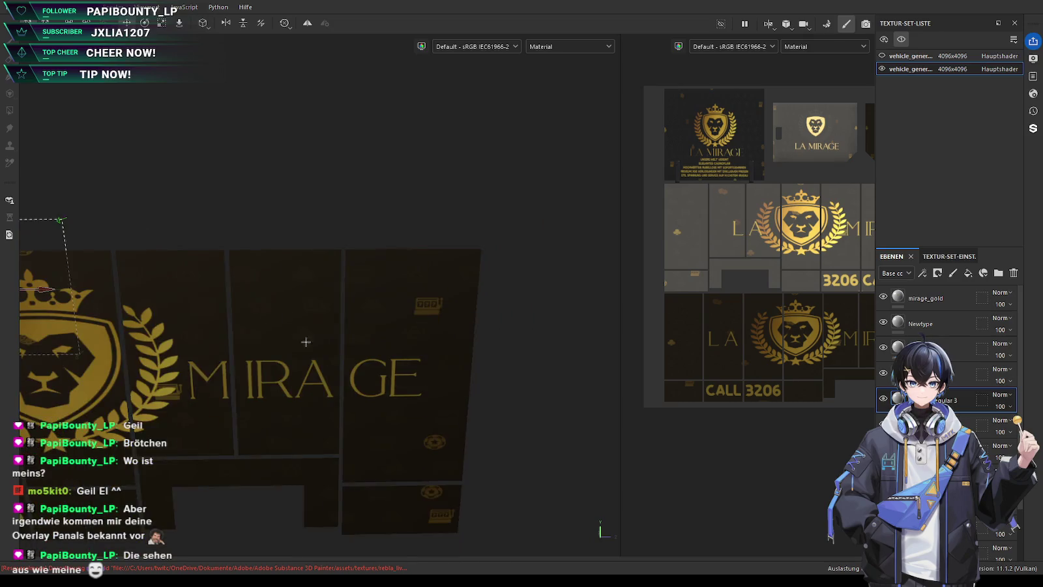
# Nudge the LA lettering layer slightly left on the panel
pyautogui.moveTo(584, 263)
pyautogui.keyDown('alt'); pyautogui.mouseDown()
pyautogui.moveTo(360, 268)
pyautogui.moveTo(119, 251)
pyautogui.mouseUp(); pyautogui.keyUp('alt')
pyautogui.scroll(-3, 118, 251)
pyautogui.scroll(-3, 147, 273)
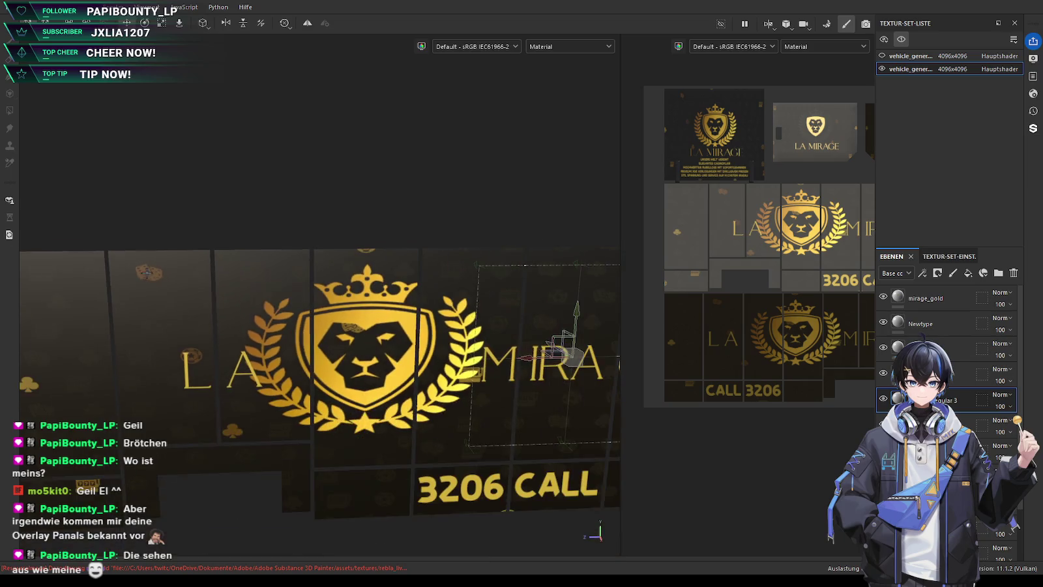
pyautogui.scroll(2, 147, 272)
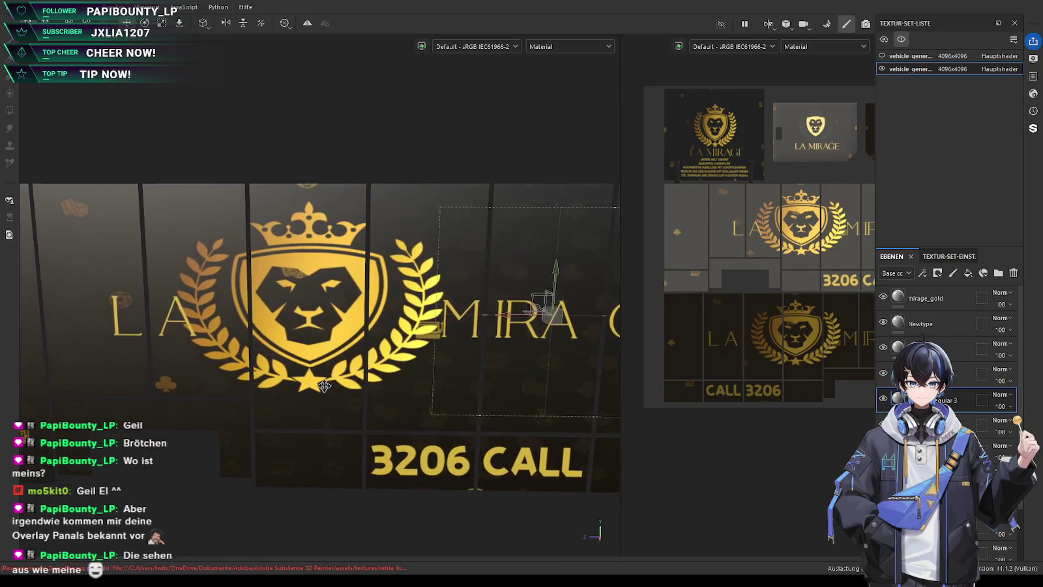
pyautogui.click(932, 451)
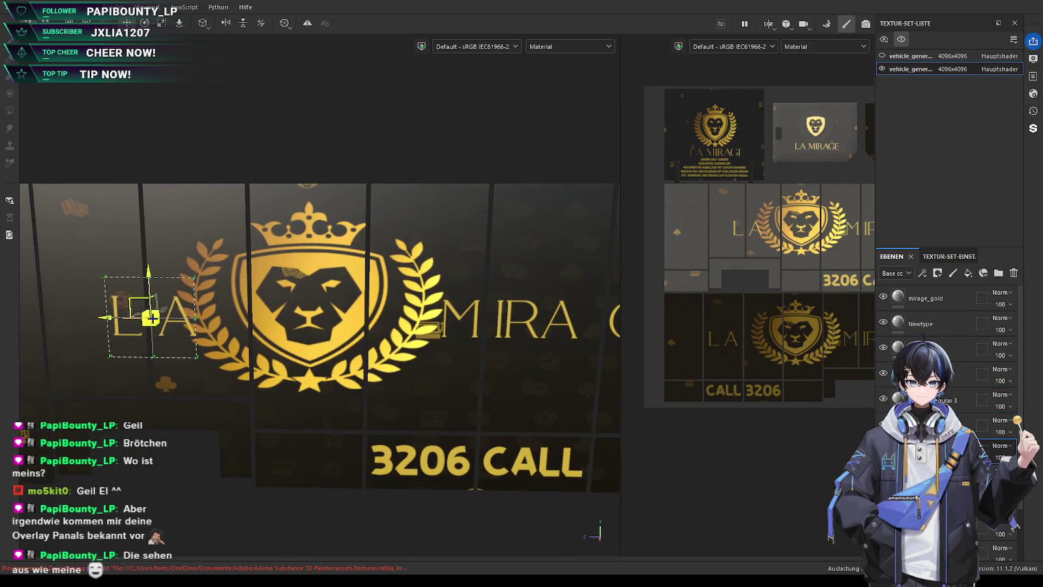
pyautogui.moveTo(104, 318); pyautogui.dragTo(100, 317)
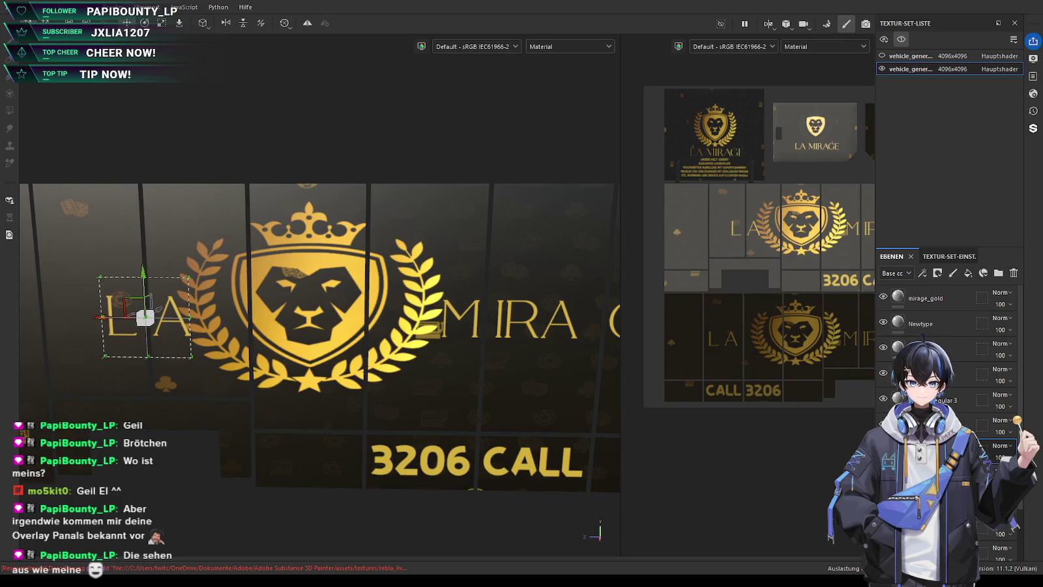
pyautogui.press('e')
pyautogui.press('r')
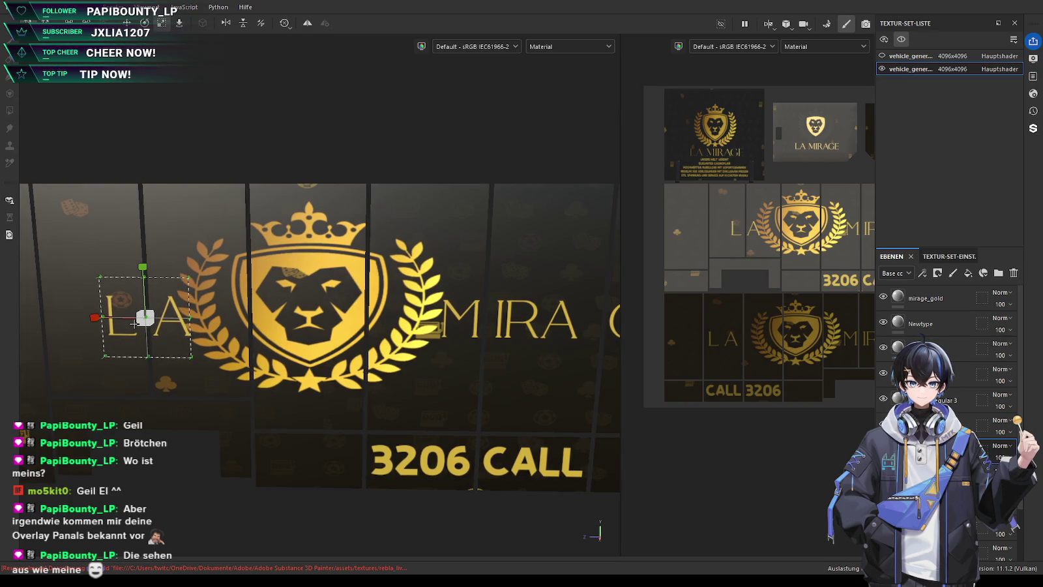
pyautogui.press('w')
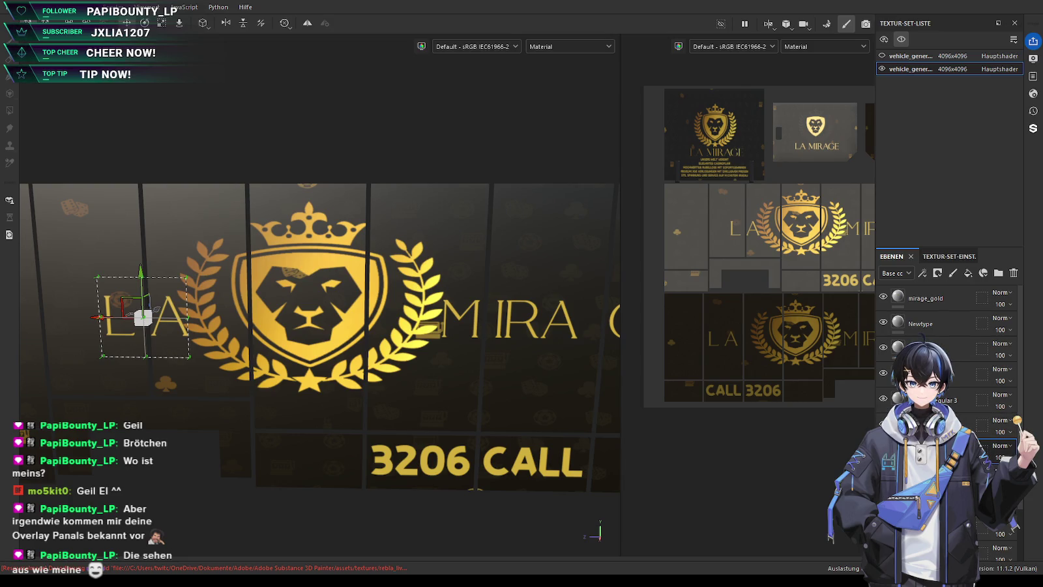
# Mirror the projected lion crest decal horizontally and shift it slightly left
pyautogui.scroll(-3, 342, 362)
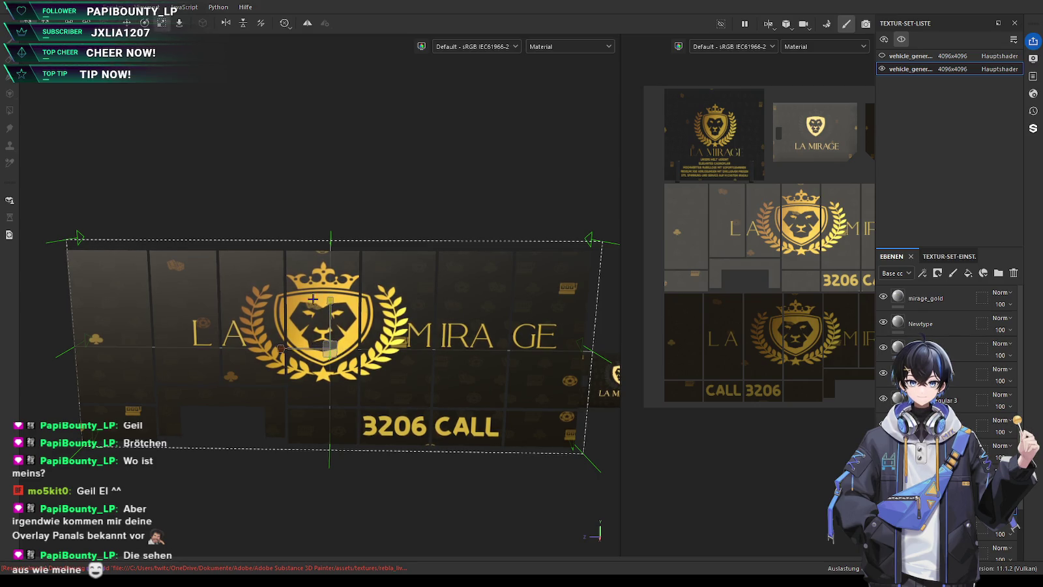
pyautogui.click(225, 23)
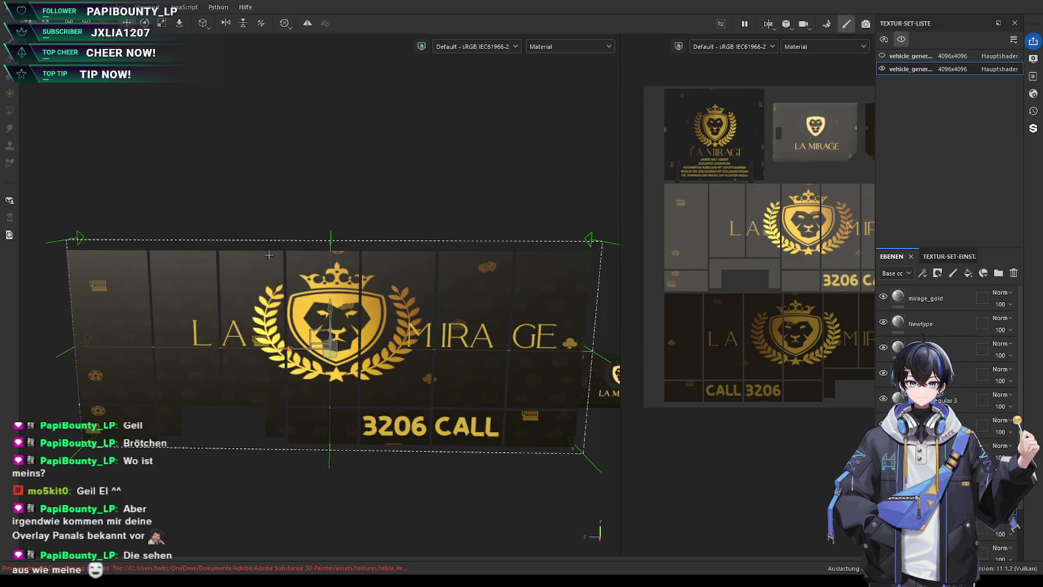
pyautogui.moveTo(280, 343); pyautogui.dragTo(285, 349)
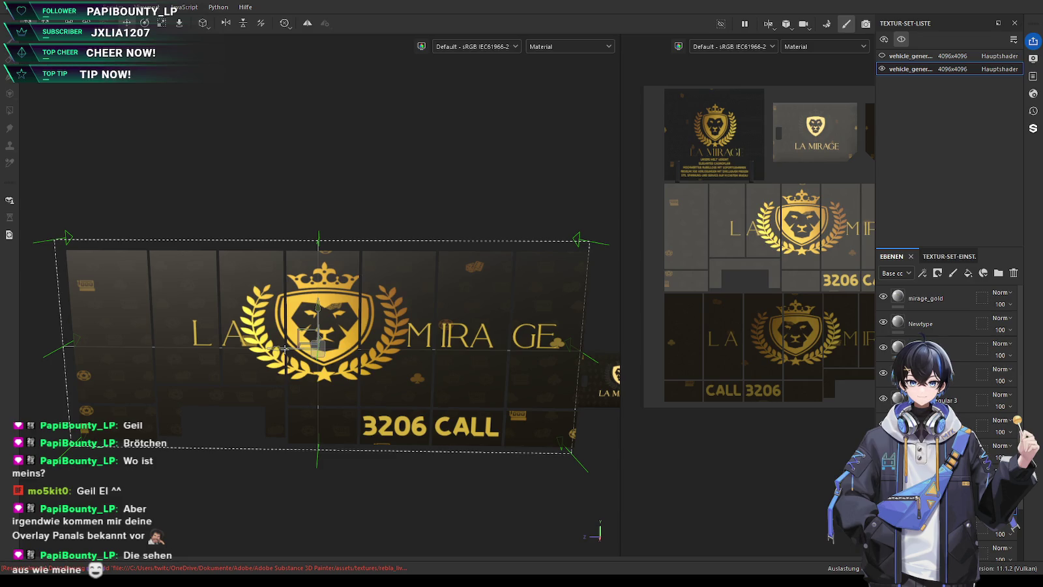
pyautogui.scroll(2, 280, 365)
pyautogui.scroll(2, 271, 417)
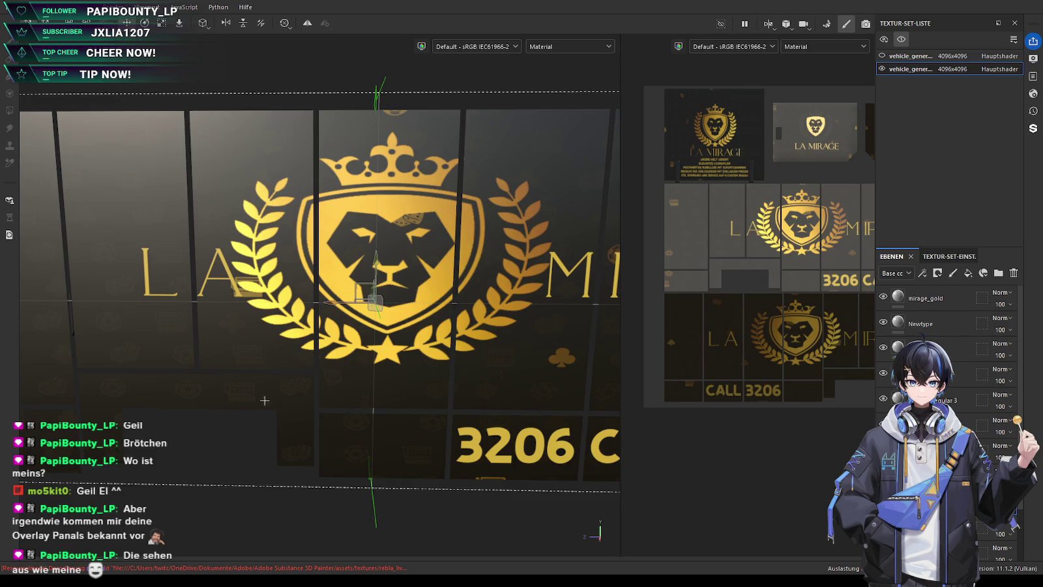
pyautogui.scroll(-1, 265, 400)
pyautogui.scroll(-1, 271, 391)
pyautogui.scroll(-1, 307, 395)
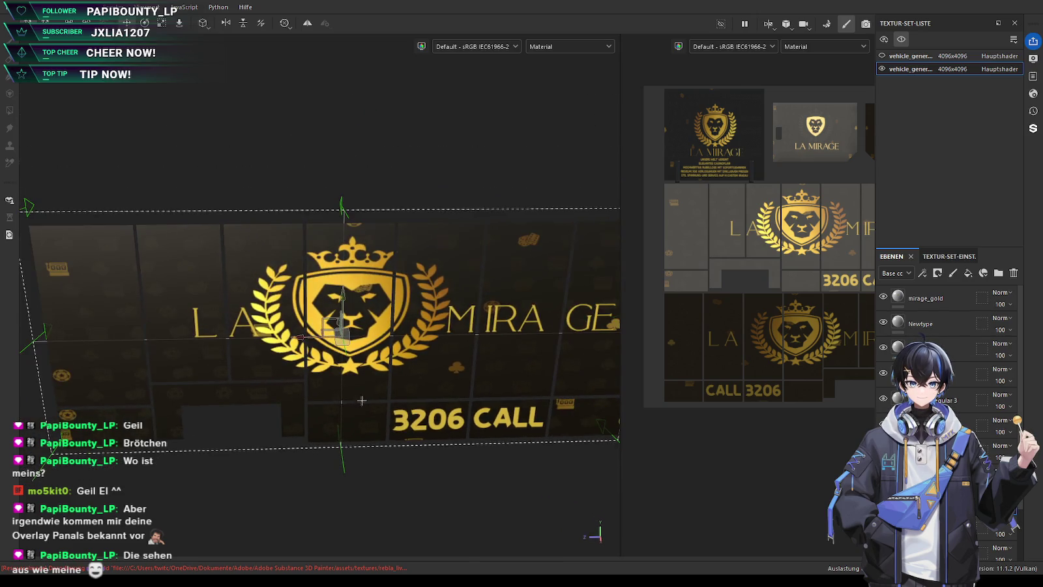
pyautogui.scroll(-2, 362, 400)
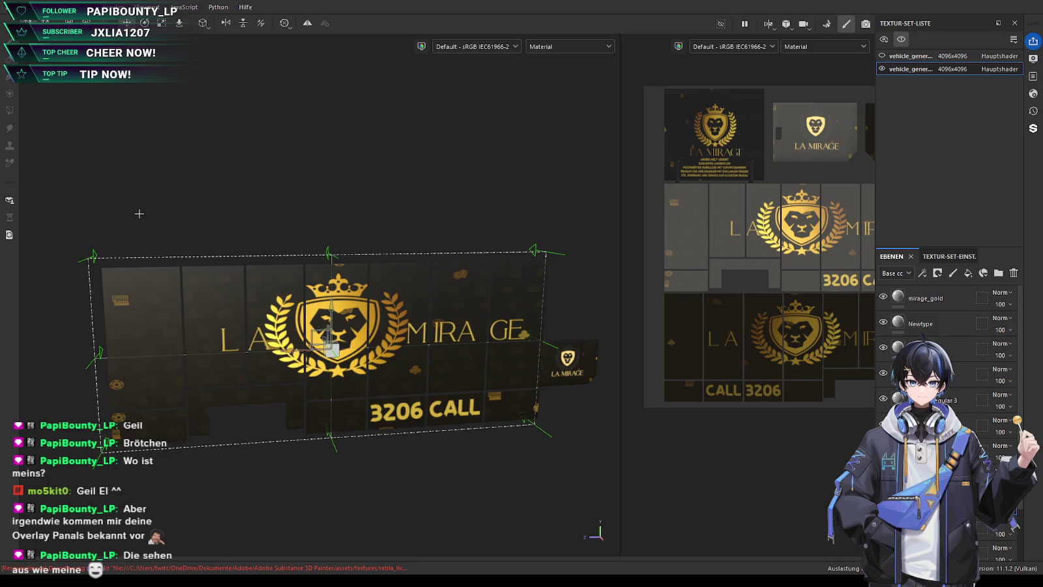
# Save the project and face the panel head-on
pyautogui.hotkey('ctrl', 's')
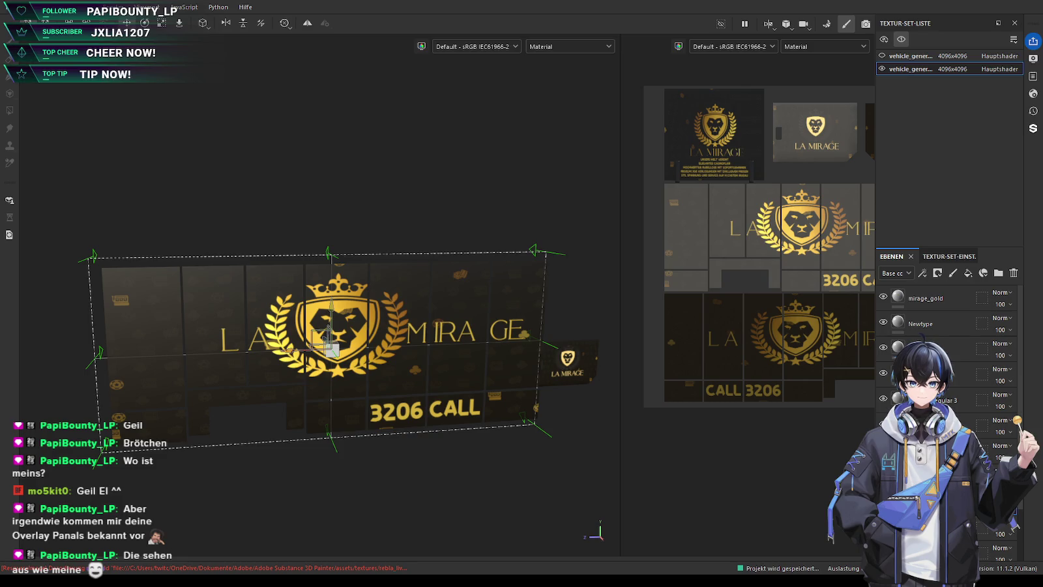
pyautogui.scroll(-2, 101, 272)
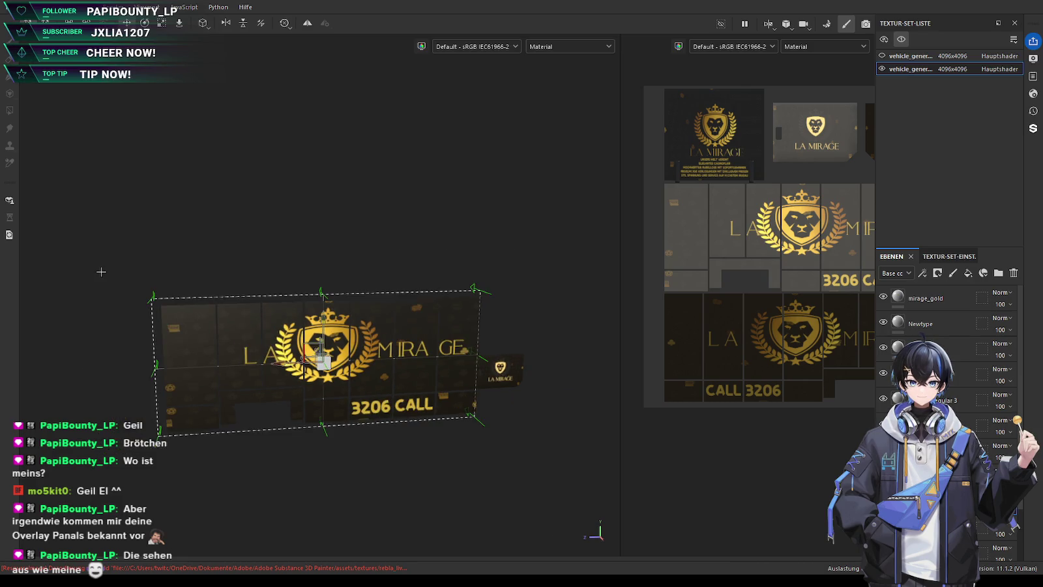
pyautogui.scroll(2, 189, 234)
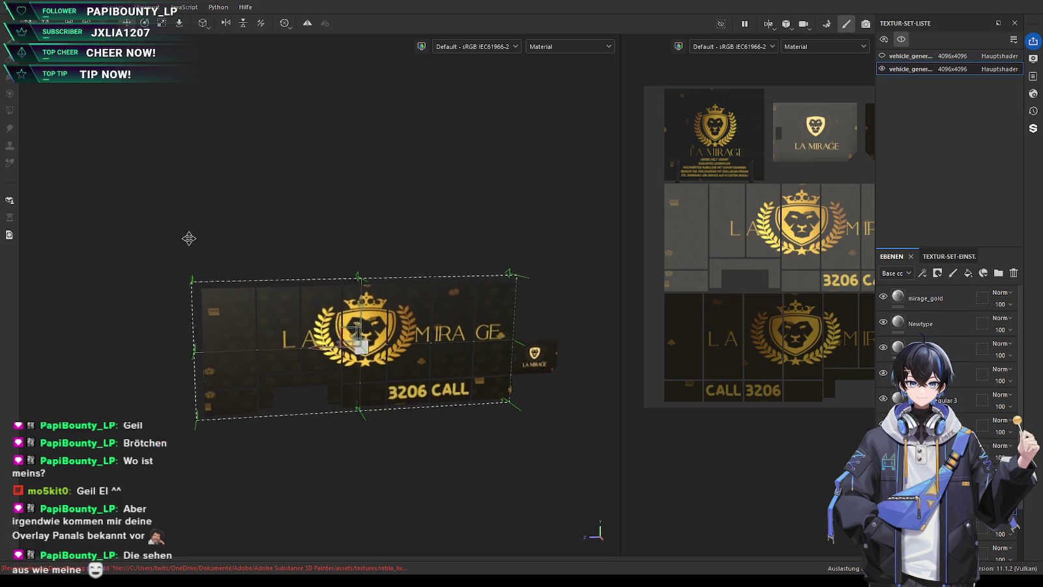
pyautogui.scroll(2, 399, 451)
pyautogui.keyDown('alt'); pyautogui.moveTo(399, 451); pyautogui.dragTo(236, 451); pyautogui.keyUp('alt')
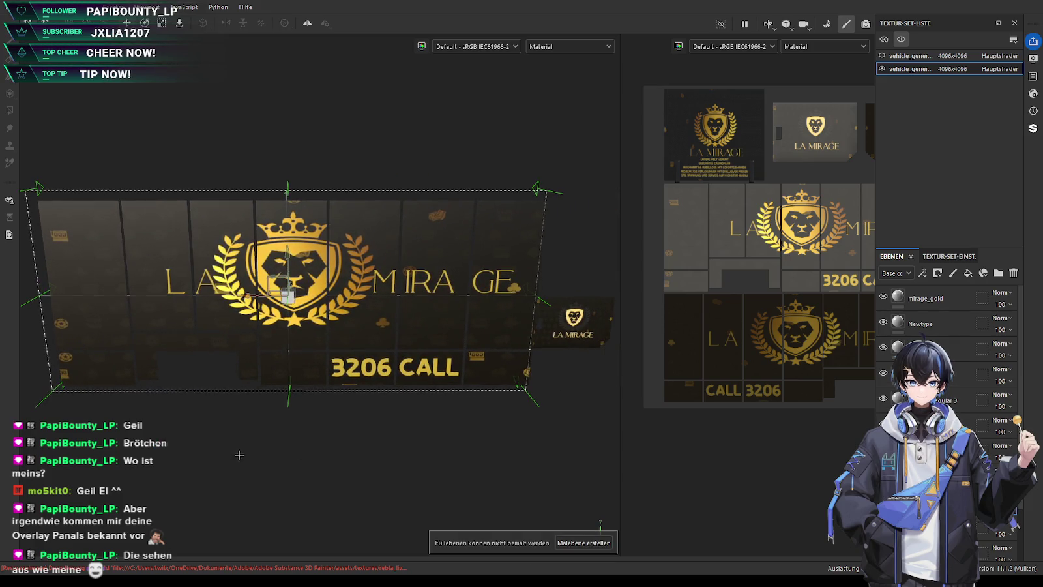
# Move the LA lettering further left
pyautogui.click(960, 406)
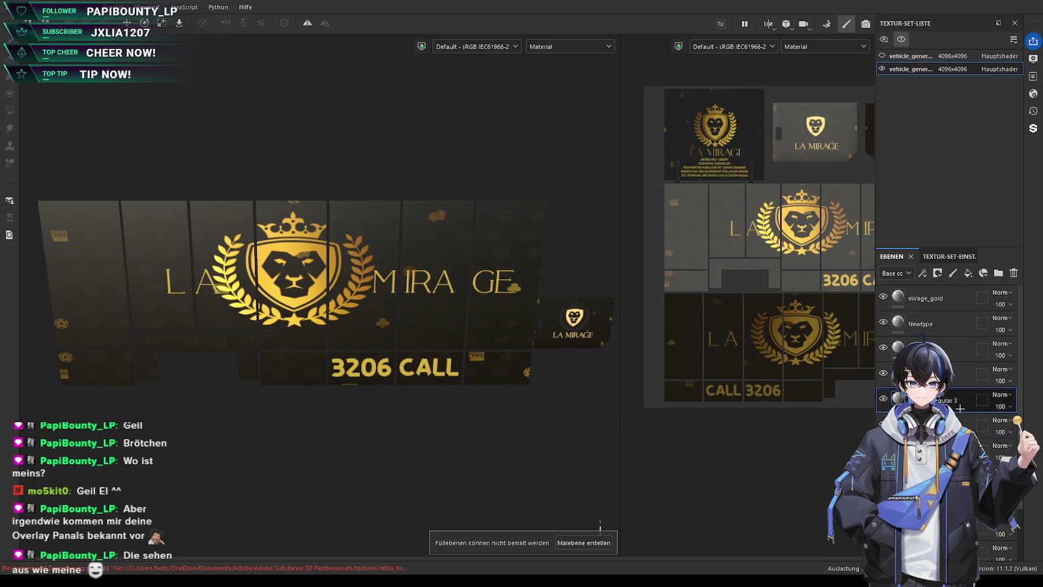
pyautogui.click(958, 449)
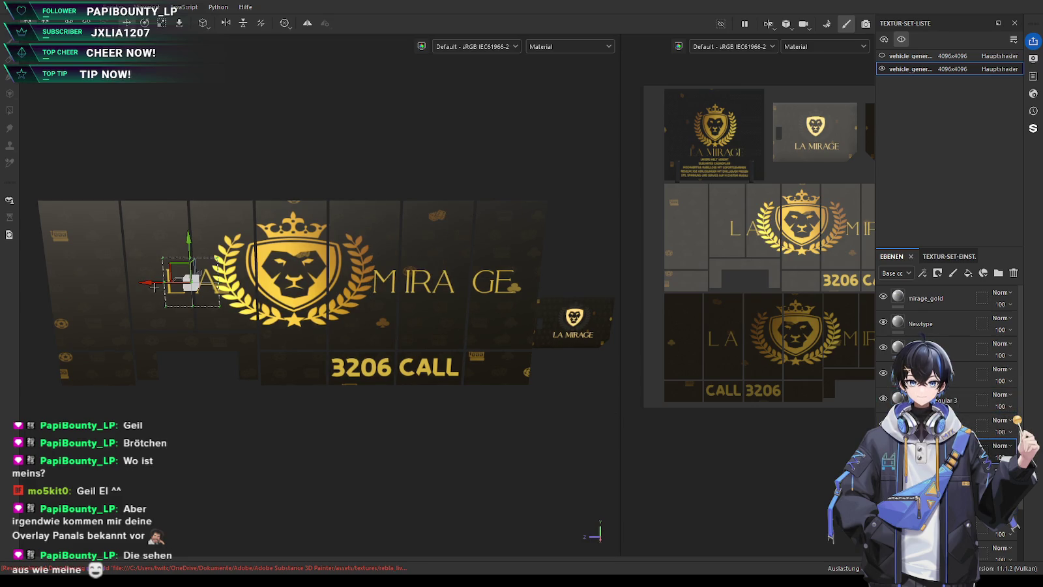
pyautogui.moveTo(154, 287); pyautogui.dragTo(121, 287)
# Nudge the MIRAGE lettering slightly right, then zoom out to view the side panels
pyautogui.click(960, 400)
pyautogui.hotkey('ctrl', 'z')
pyautogui.moveTo(399, 278); pyautogui.dragTo(403, 282)
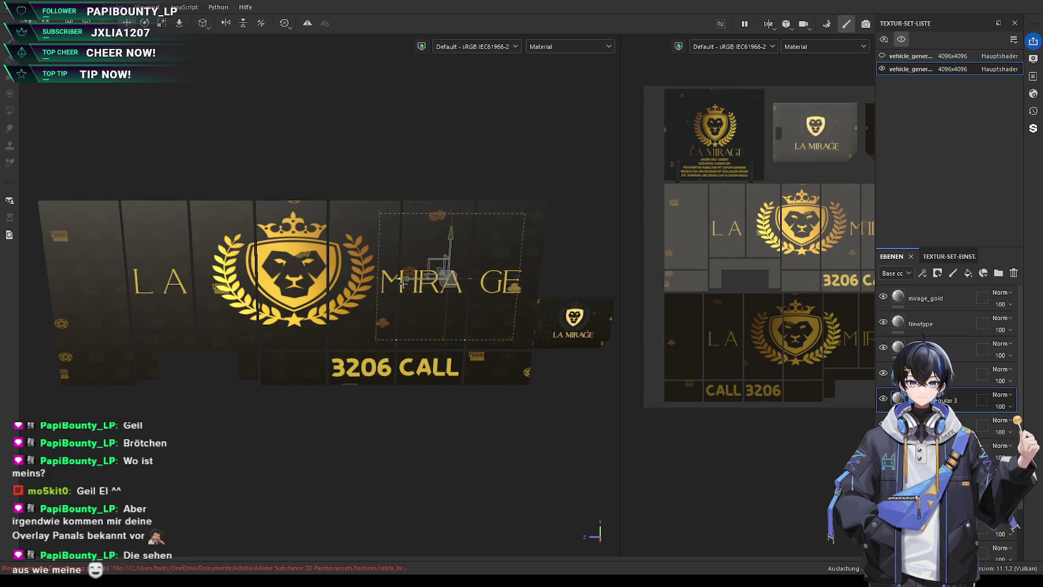
pyautogui.scroll(-2, 401, 339)
pyautogui.scroll(-2, 399, 391)
pyautogui.scroll(-2, 398, 449)
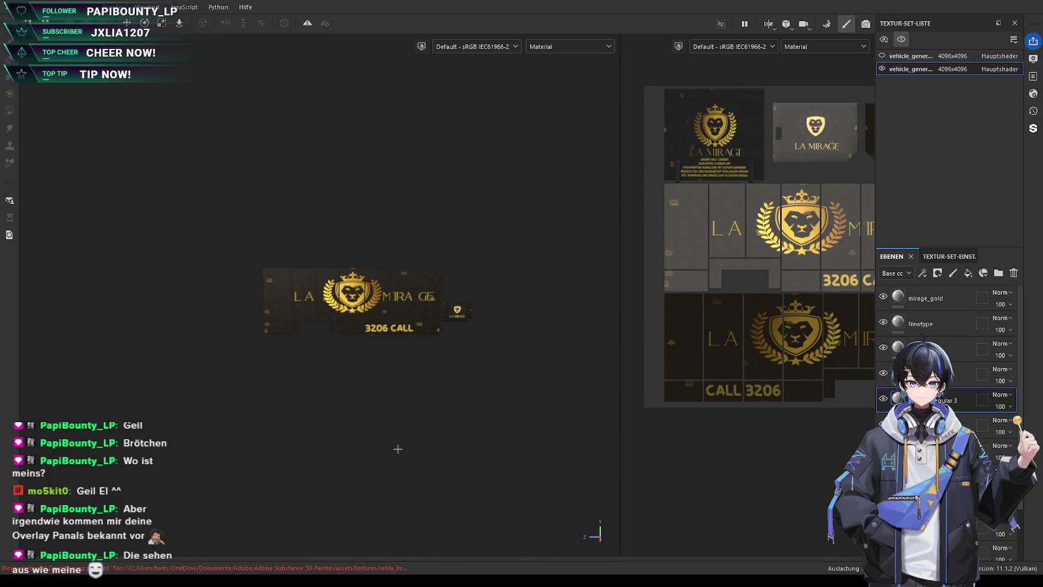
pyautogui.moveTo(382, 447)
pyautogui.keyDown('alt'); pyautogui.mouseDown()
pyautogui.moveTo(573, 393)
pyautogui.moveTo(583, 411)
pyautogui.mouseUp(); pyautogui.keyUp('alt')
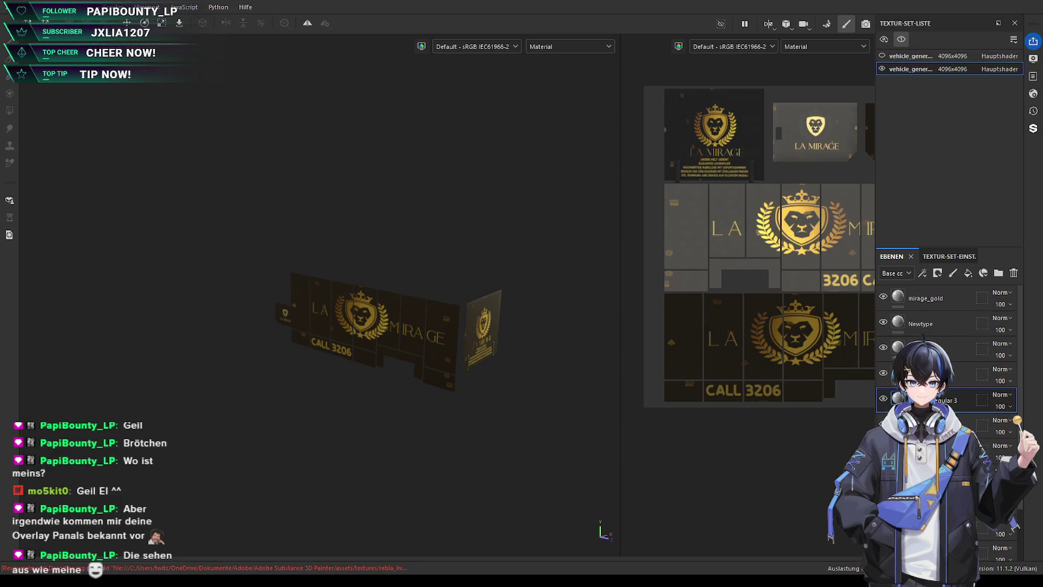
# Turn to a frontal view and save the finished LA MIRAGE panel project
pyautogui.scroll(2, 391, 333)
pyautogui.keyDown('alt'); pyautogui.moveTo(339, 411); pyautogui.dragTo(284, 414); pyautogui.keyUp('alt')
pyautogui.hotkey('ctrl', 's')
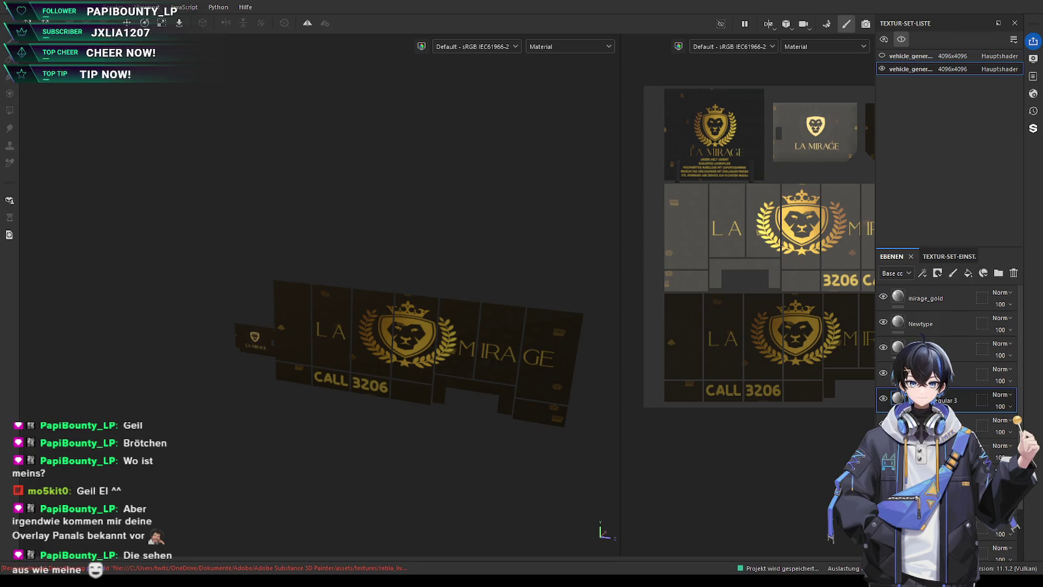
pyautogui.press('ctrl')
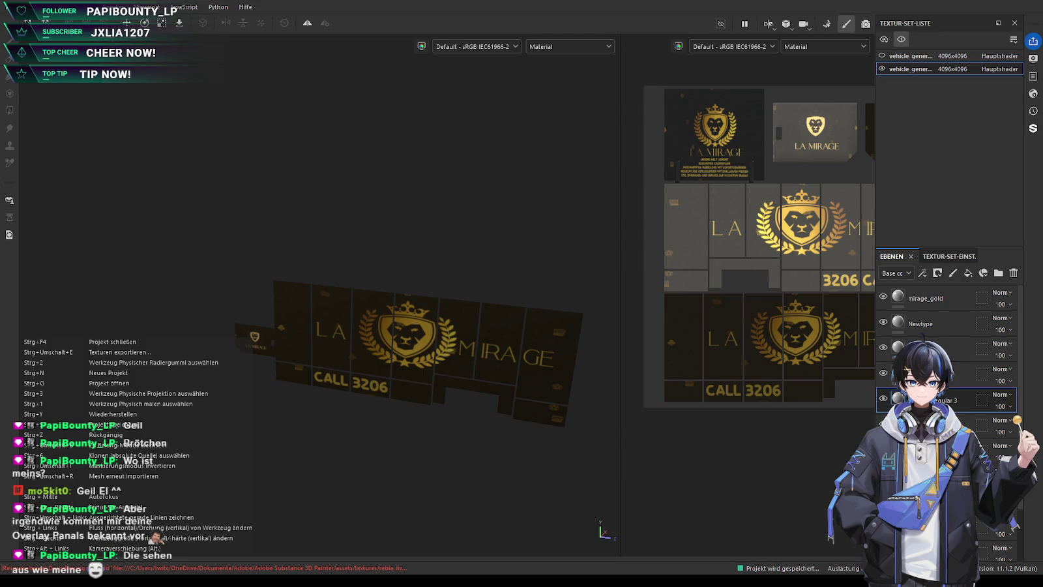